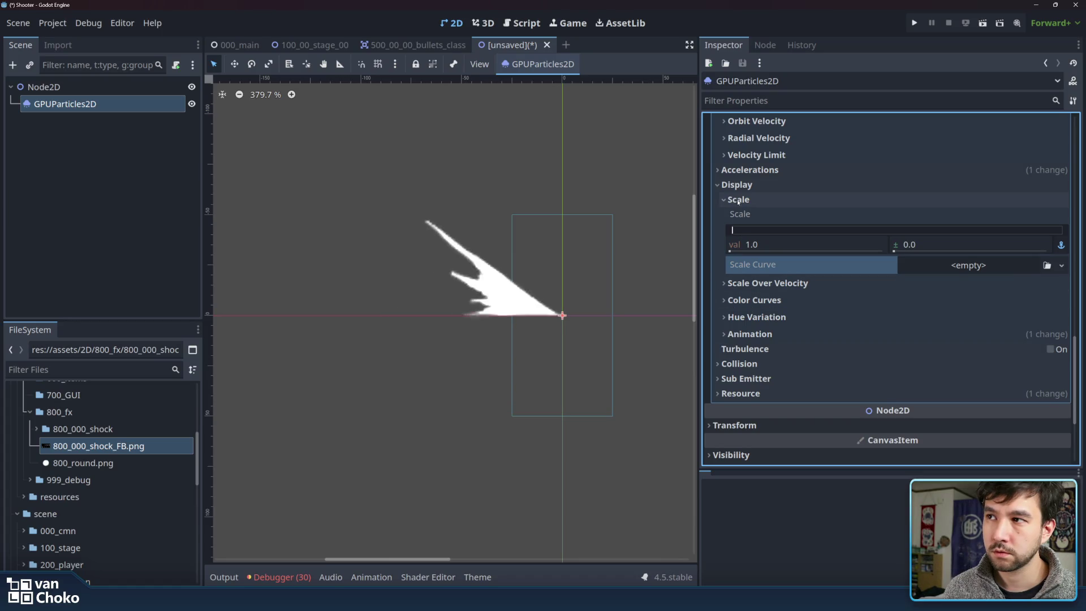
# Glance at the scale-over-velocity and colour curve settings, then collapse the Scale section.
pyautogui.click(768, 282)
pyautogui.click(768, 283)
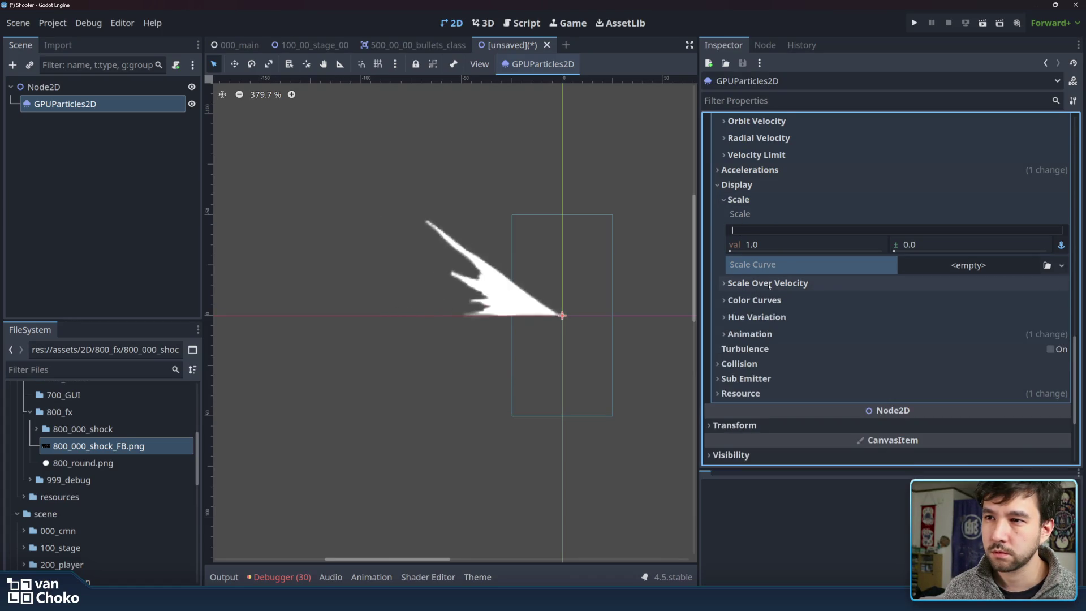
pyautogui.click(773, 300)
pyautogui.click(772, 301)
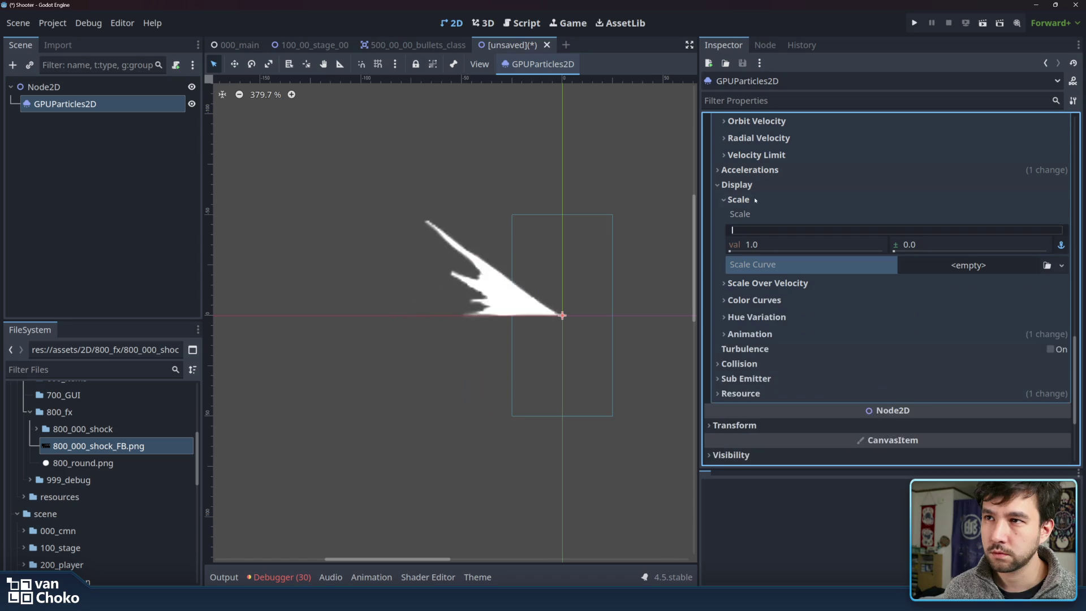
pyautogui.click(756, 201)
pyautogui.scroll(4, 776, 225)
pyautogui.scroll(2, 778, 259)
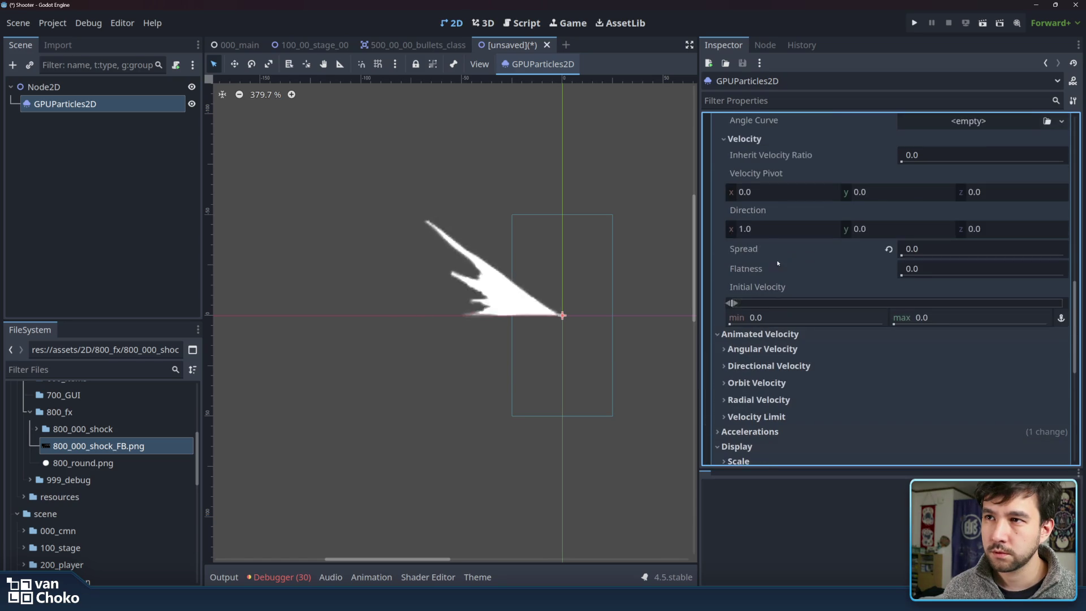
pyautogui.scroll(2, 778, 259)
pyautogui.scroll(5, 822, 239)
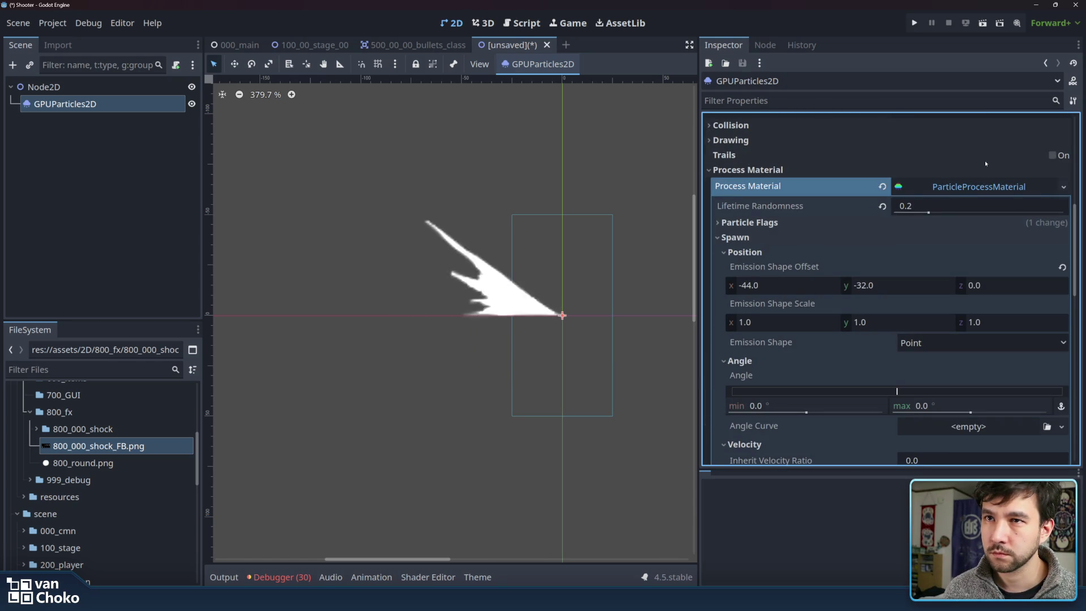
pyautogui.scroll(8, 985, 161)
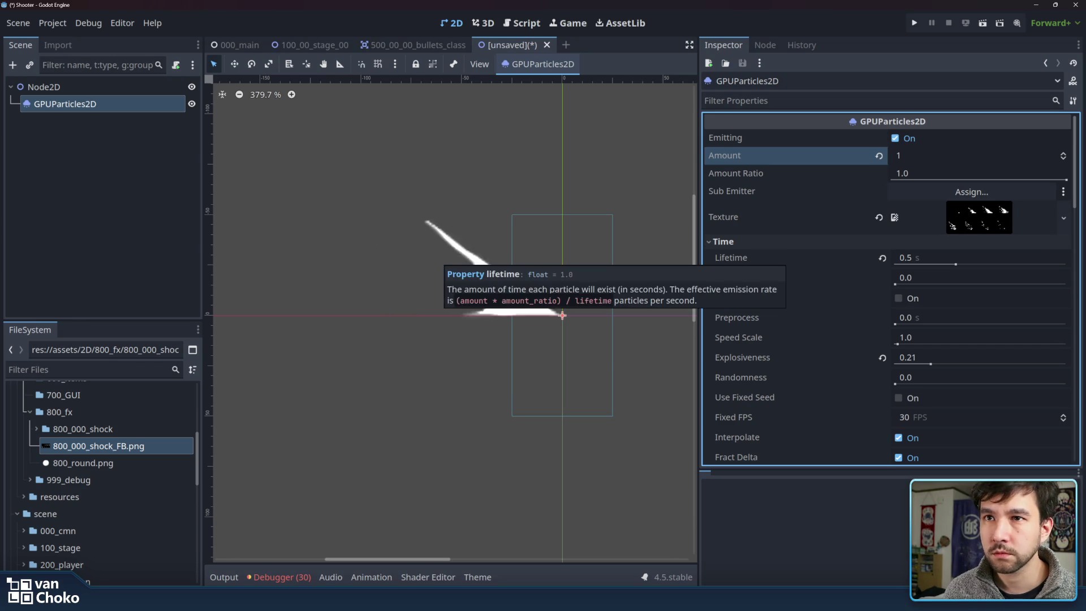
# Preview the particle sprite sheet texture and expand the Collision settings.
pyautogui.click(977, 216)
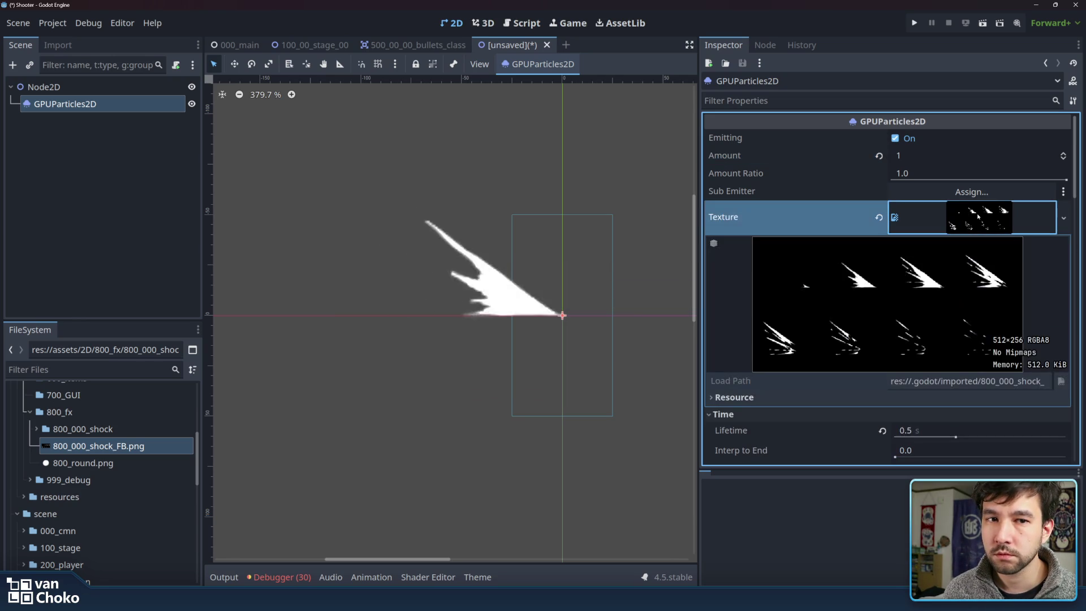
pyautogui.click(978, 216)
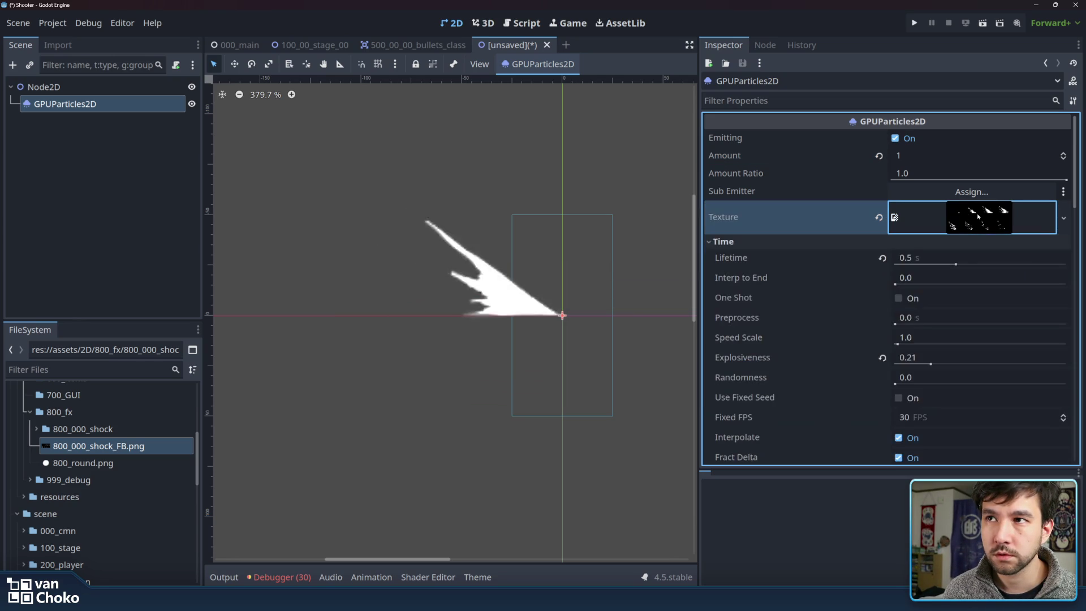
pyautogui.scroll(-5, 815, 262)
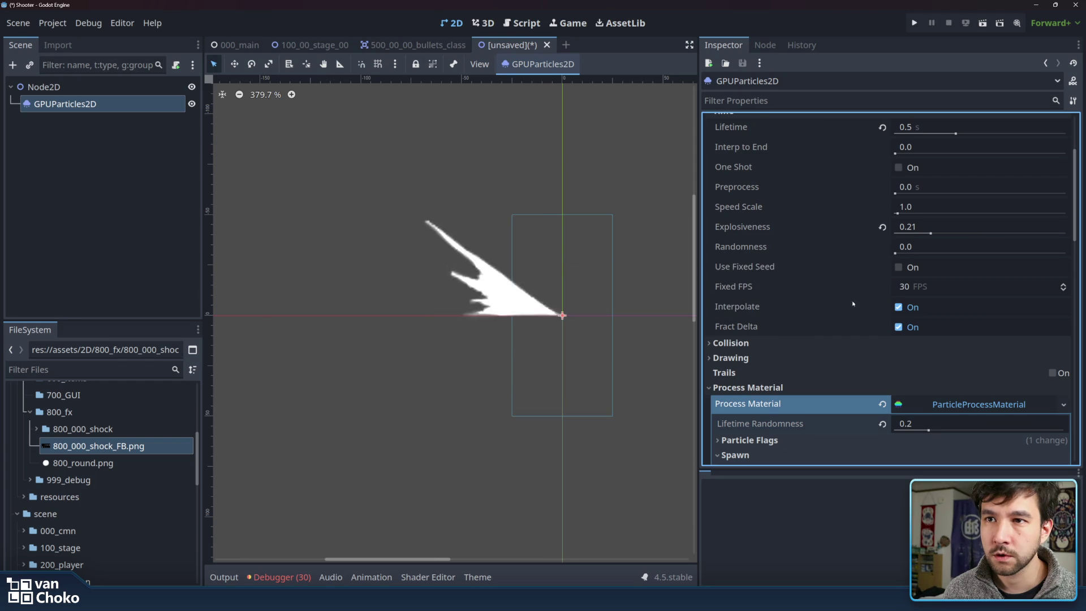
pyautogui.click(841, 342)
pyautogui.scroll(-3, 825, 317)
# Enable Local Coords under Drawing, then reveal Particle Flags and the emission shape setting.
pyautogui.click(809, 288)
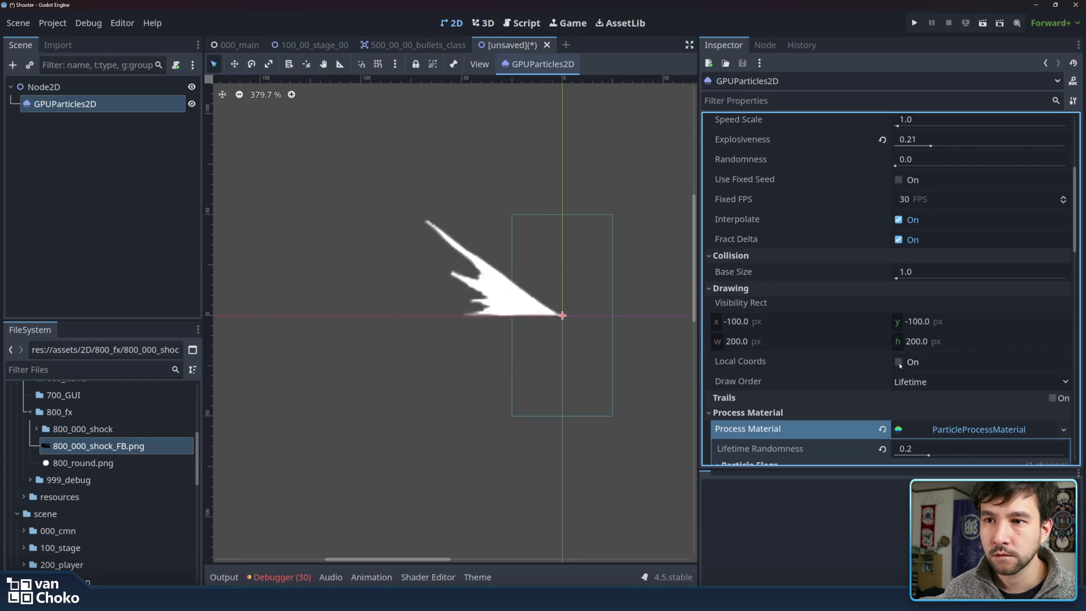
pyautogui.click(899, 362)
pyautogui.click(830, 289)
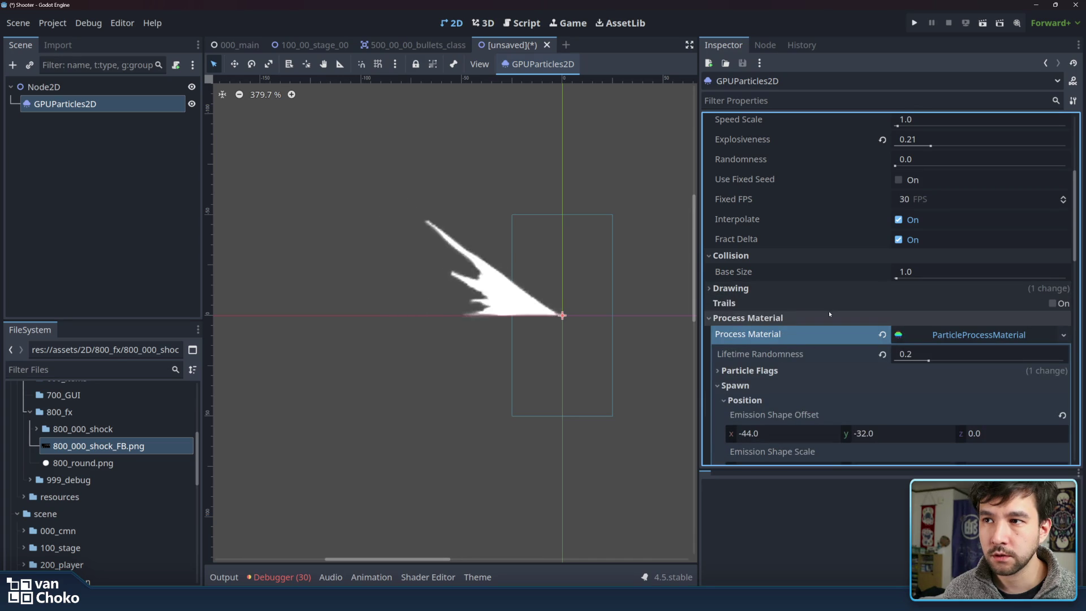
pyautogui.scroll(-3, 823, 317)
pyautogui.click(786, 288)
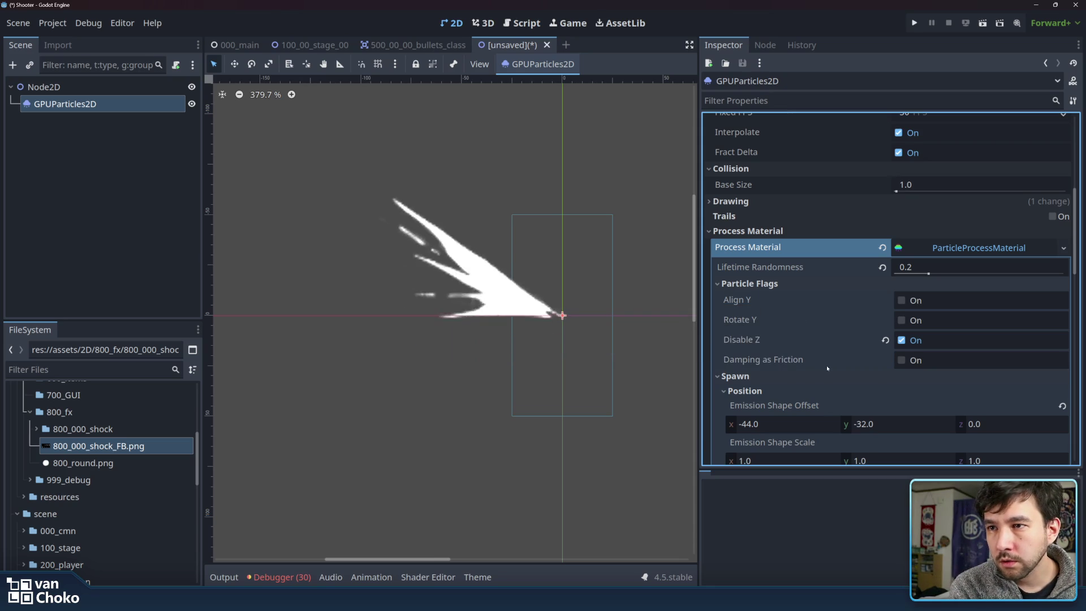
pyautogui.scroll(-5, 832, 357)
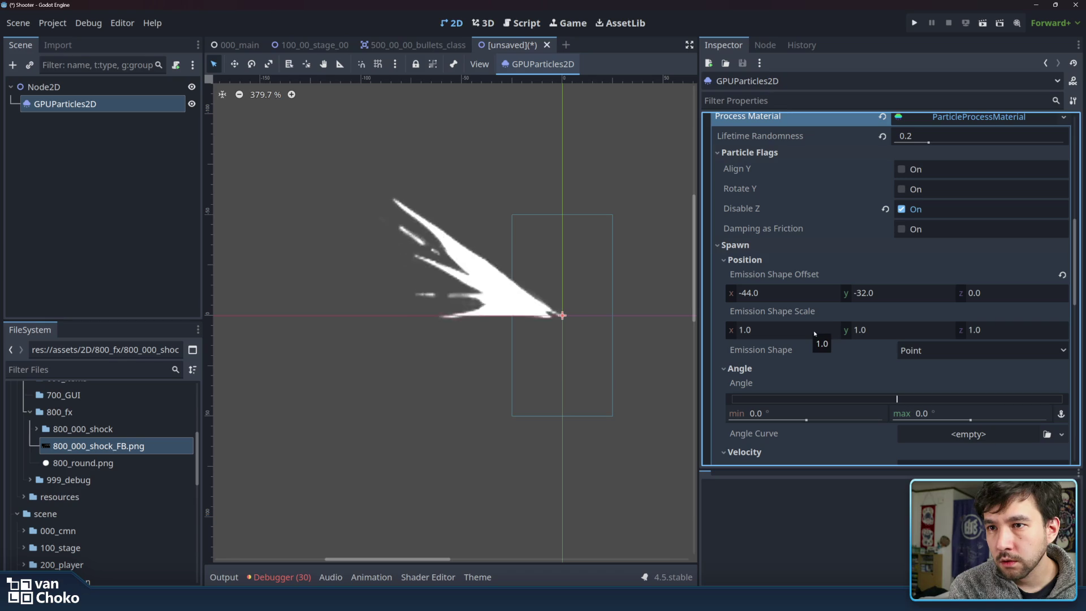
pyautogui.click(816, 351)
# Change the process material's emission shape from Point to Sphere.
pyautogui.scroll(-1, 816, 340)
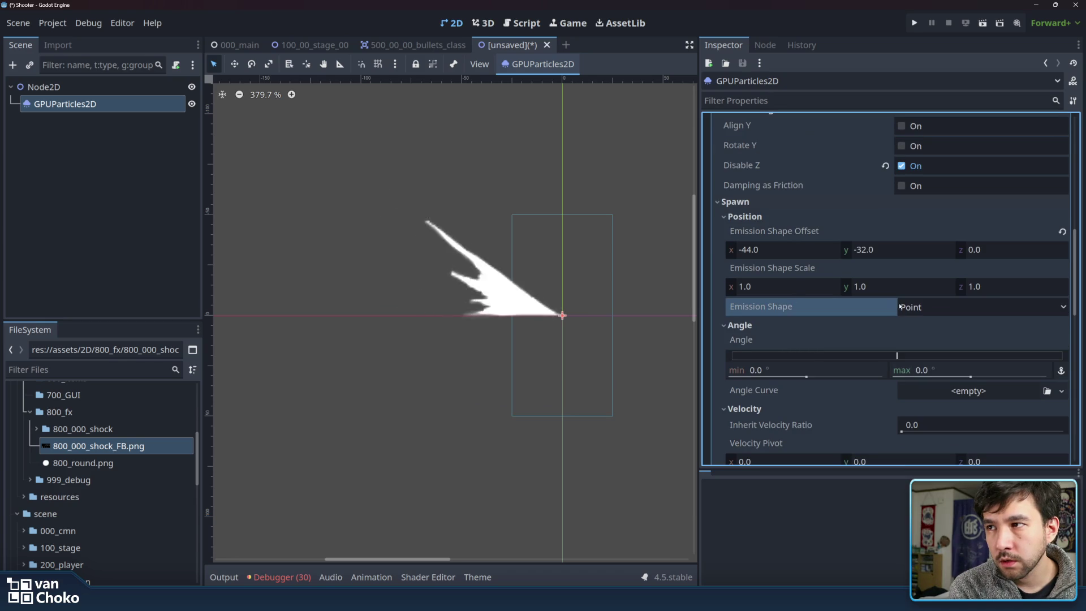
pyautogui.click(928, 309)
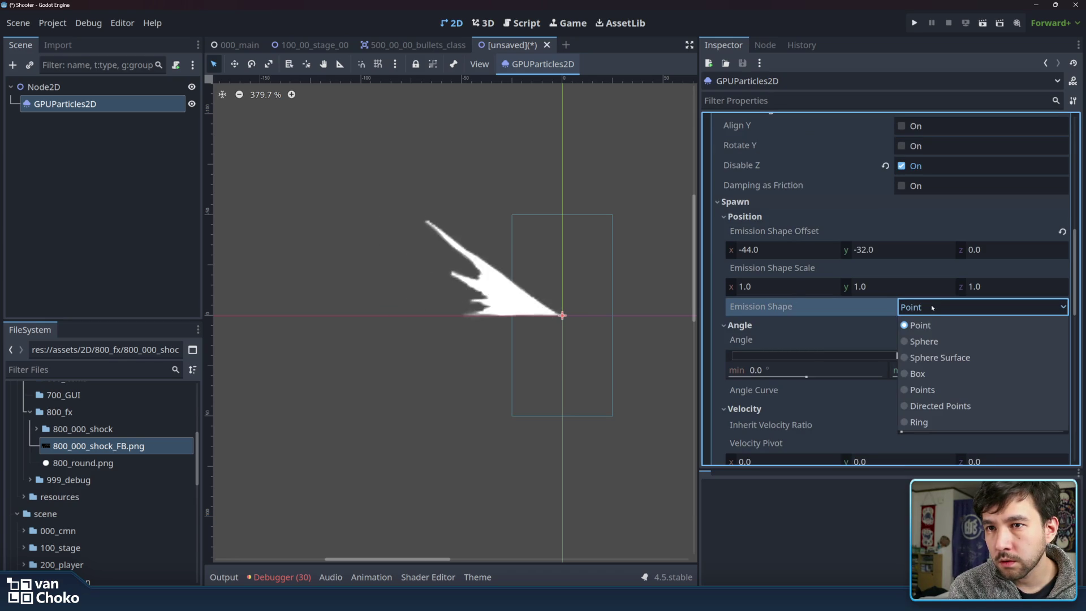
pyautogui.click(928, 307)
pyautogui.click(928, 307)
pyautogui.click(928, 323)
# Set the Emission Sphere Radius to 10.0, after trying 3.0 and 5.0.
pyautogui.click(902, 330)
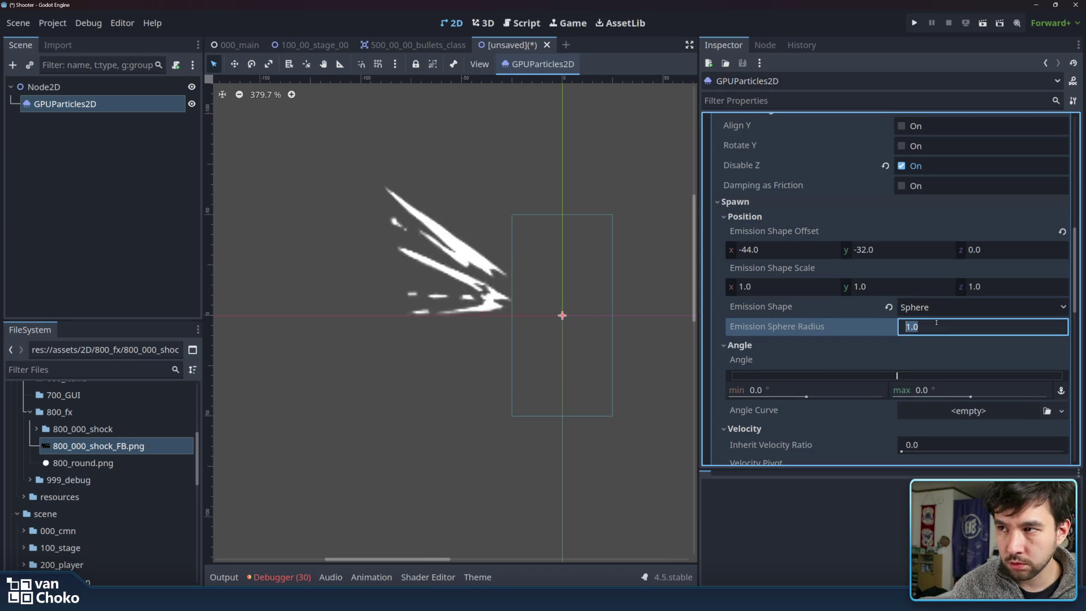
pyautogui.write('3.0')
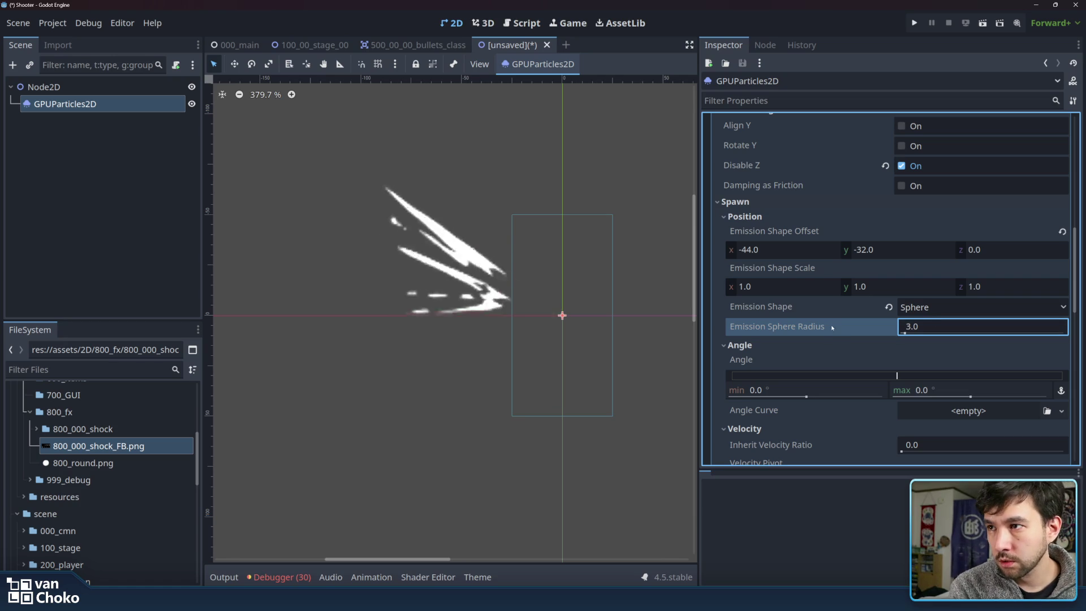
pyautogui.click(949, 326)
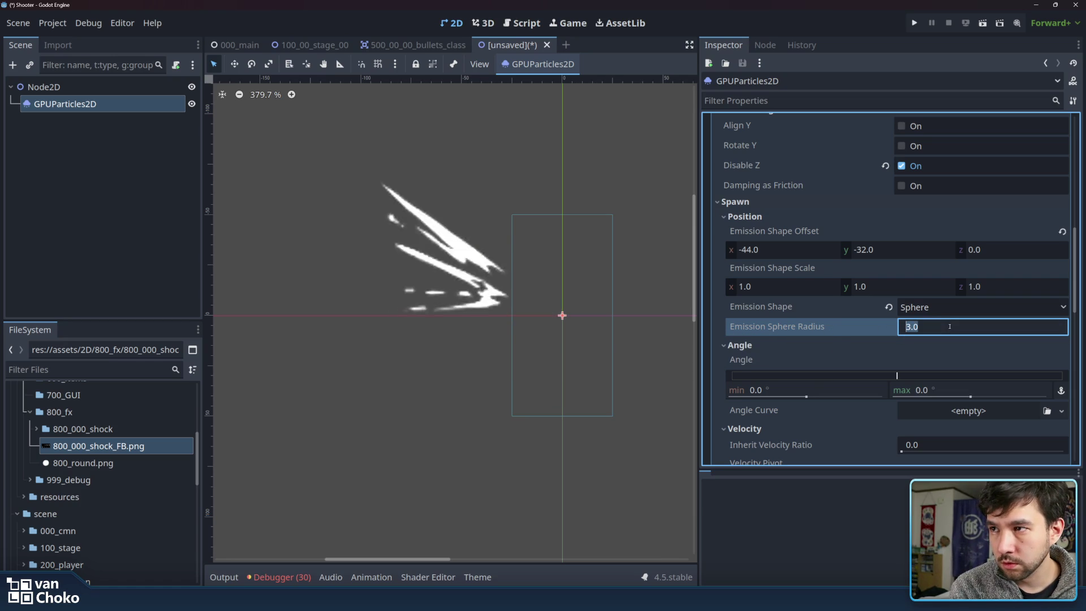
pyautogui.write('5')
pyautogui.press('Return')
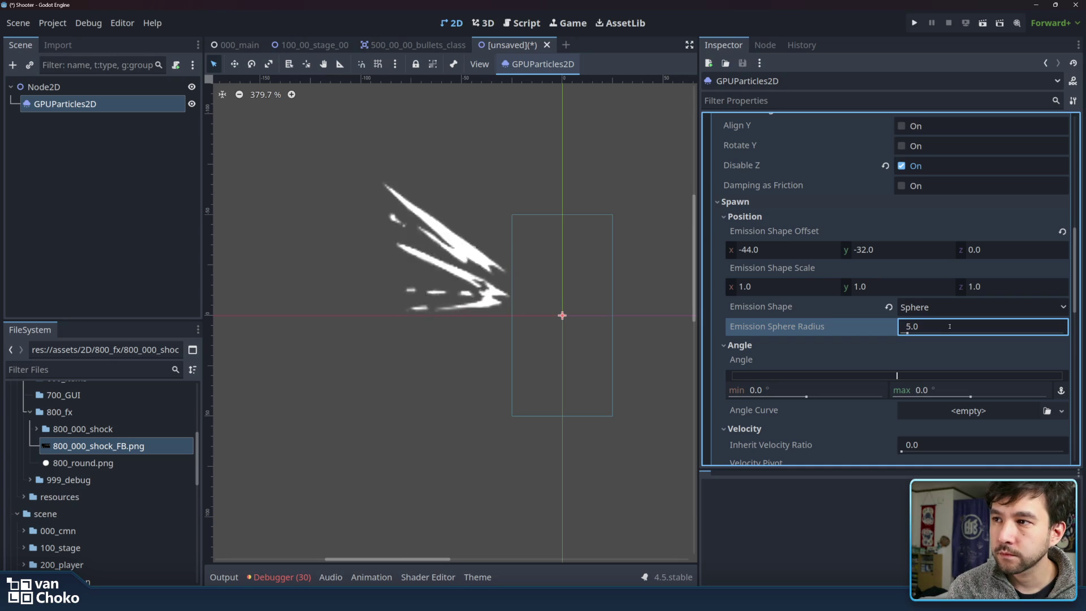
pyautogui.click(952, 324)
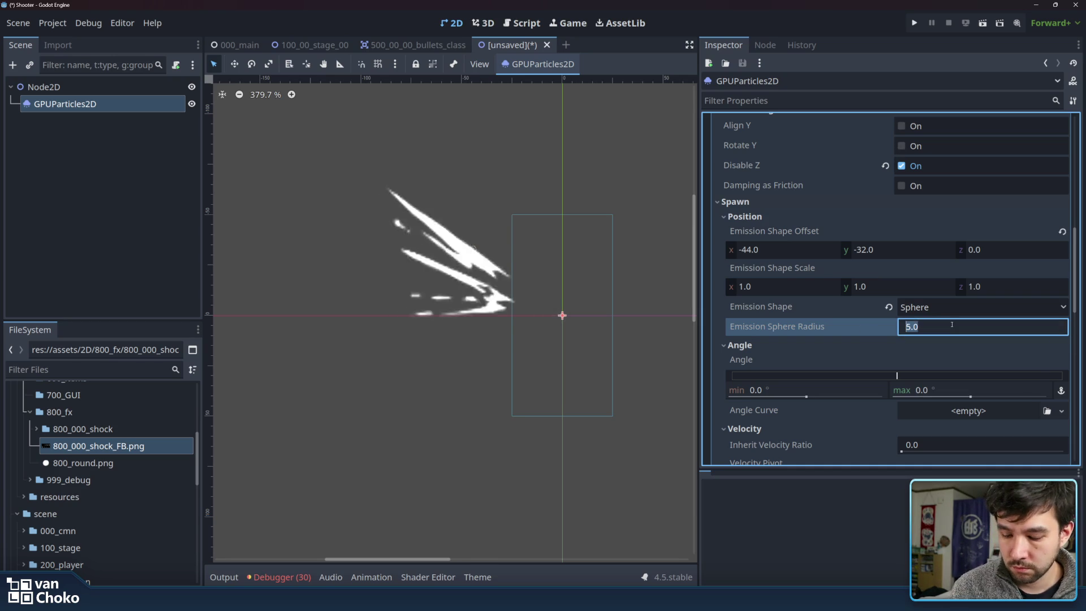
pyautogui.write('10')
pyautogui.press('Return')
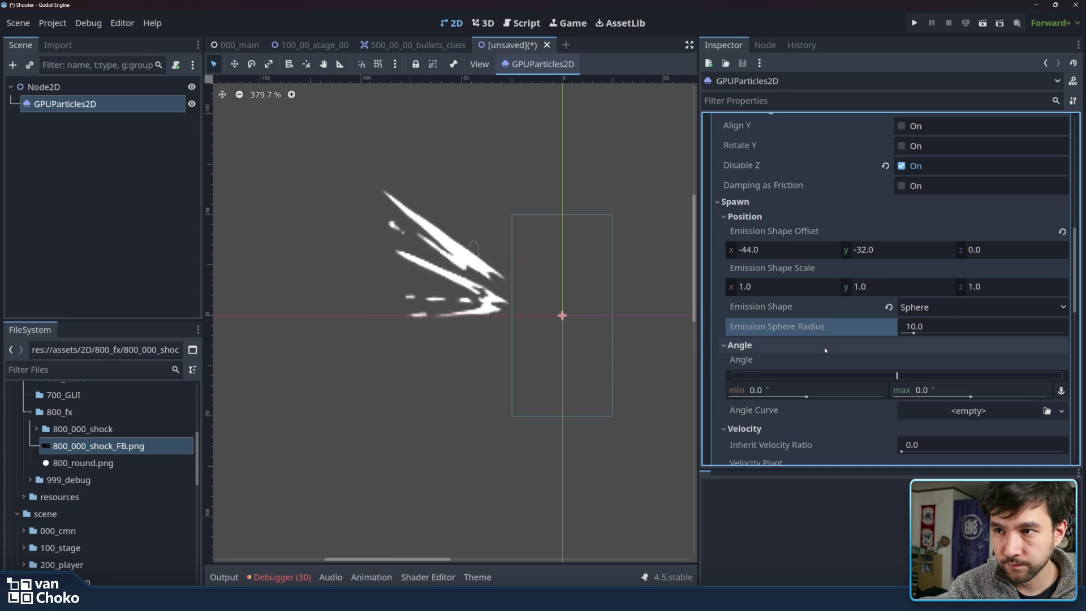
pyautogui.scroll(-3, 814, 317)
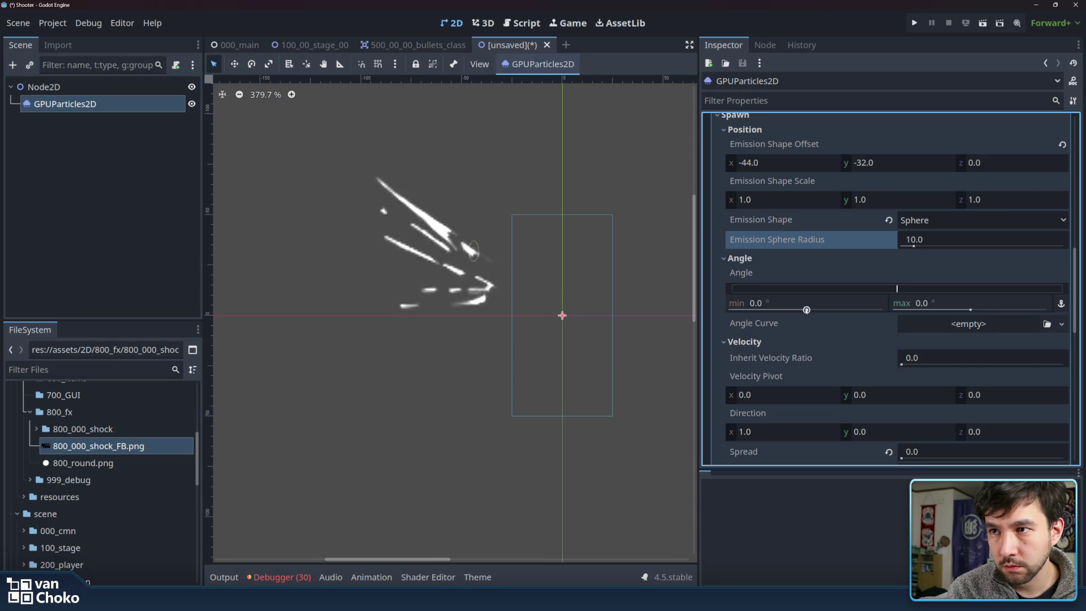
pyautogui.click(828, 359)
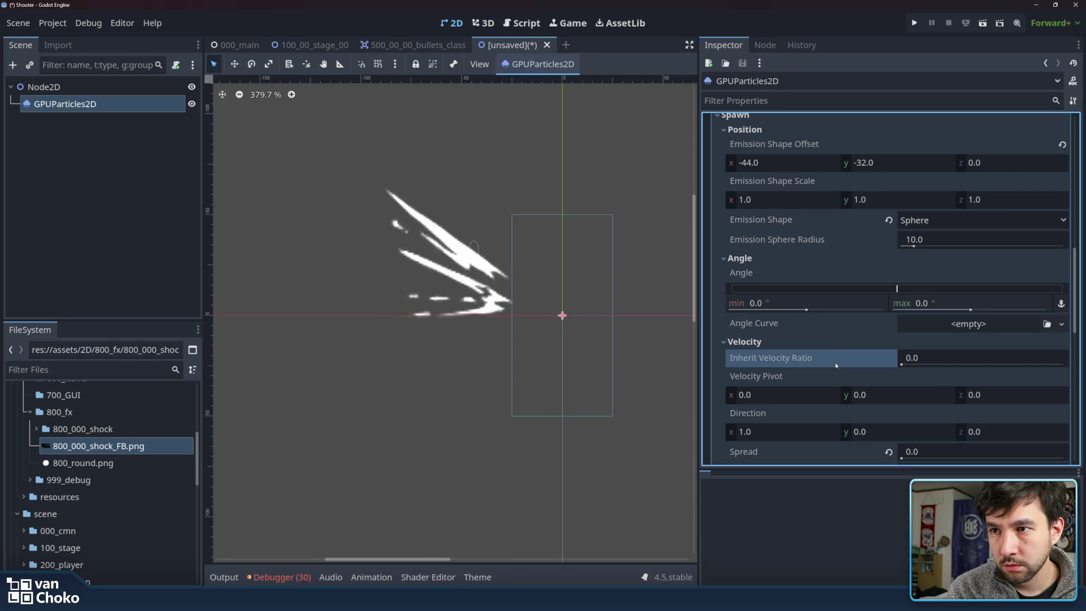
# Set the spawn Angle max to 20° and revert the Emission Shape Offset to (0, 0).
pyautogui.click(820, 334)
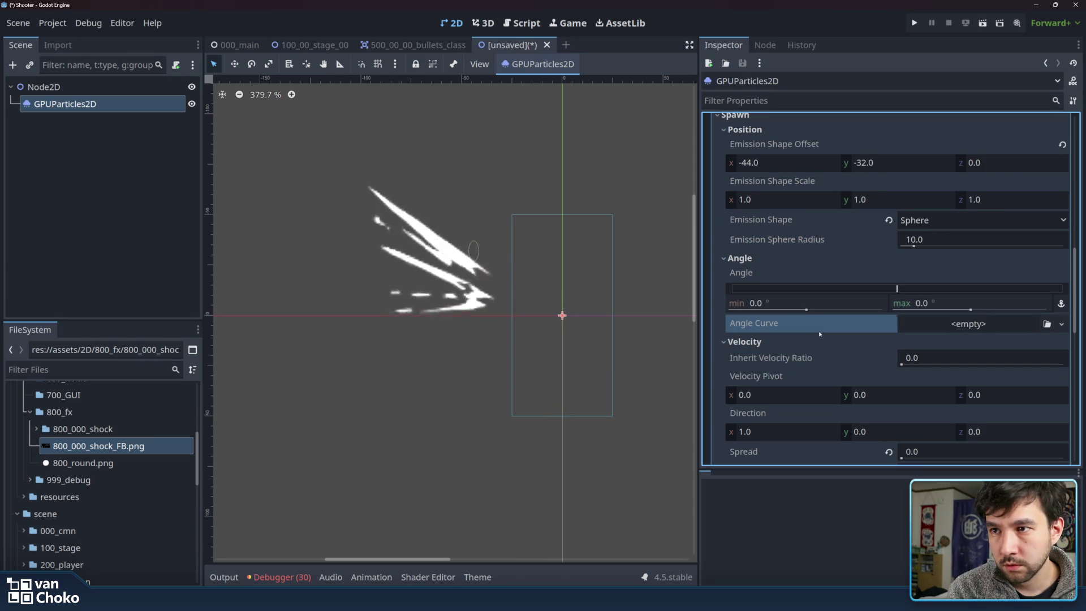
pyautogui.click(969, 300)
pyautogui.click(969, 299)
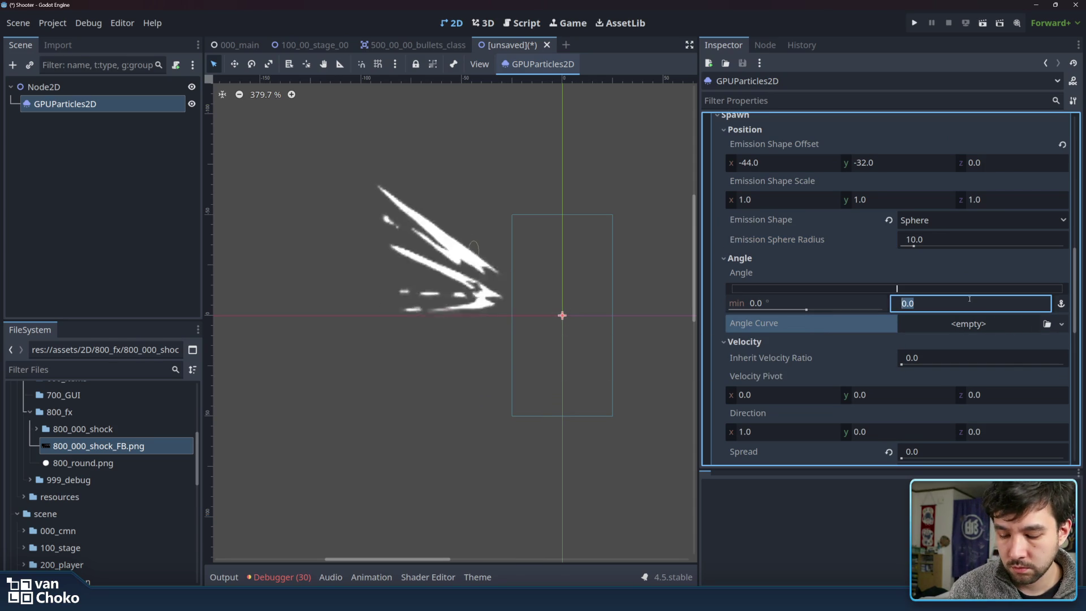
pyautogui.write('20')
pyautogui.press('Return')
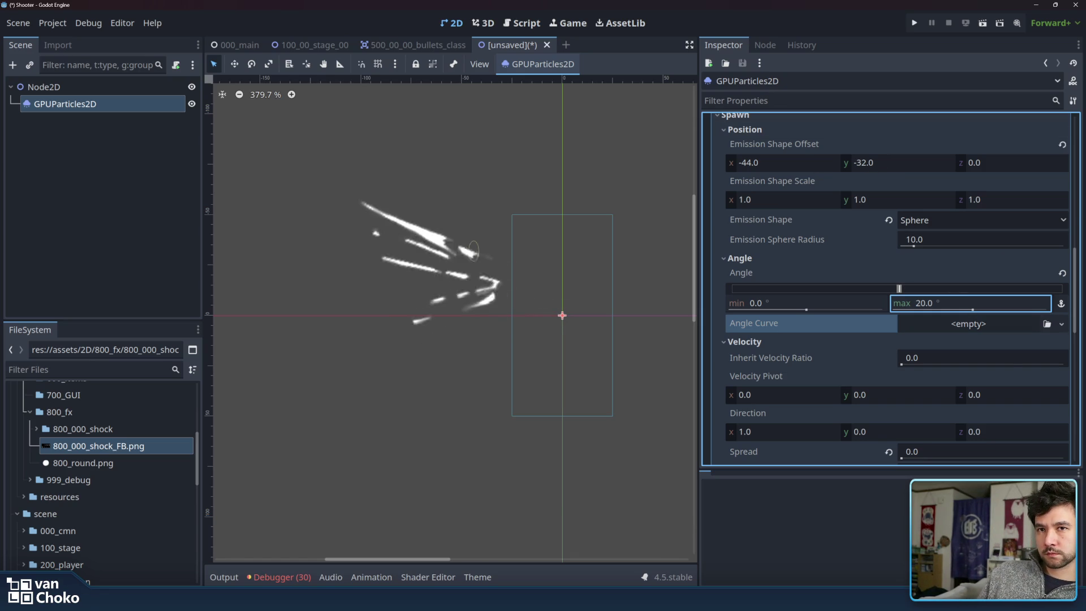
pyautogui.click(1062, 144)
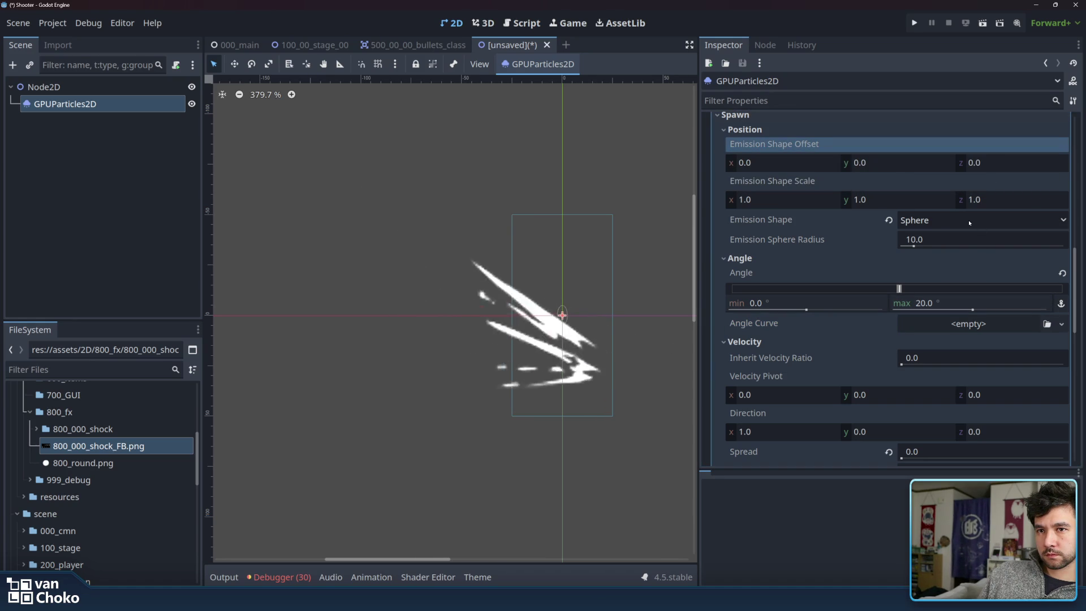
# Collapse the Angle and Velocity sections and glance at the Transform and Texture filter settings.
pyautogui.click(764, 261)
pyautogui.click(769, 275)
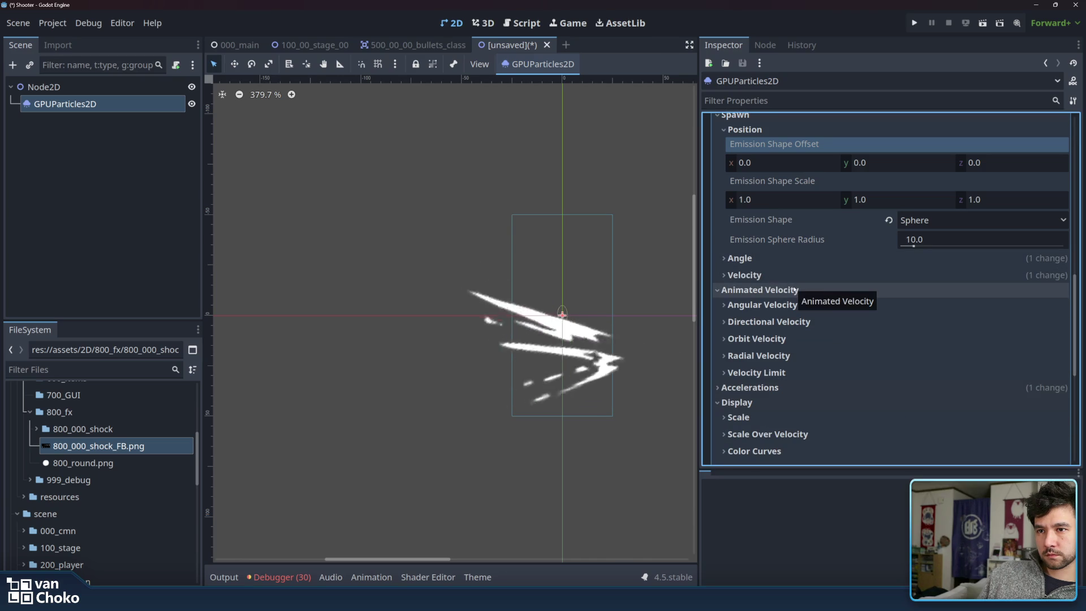
pyautogui.scroll(-3, 816, 363)
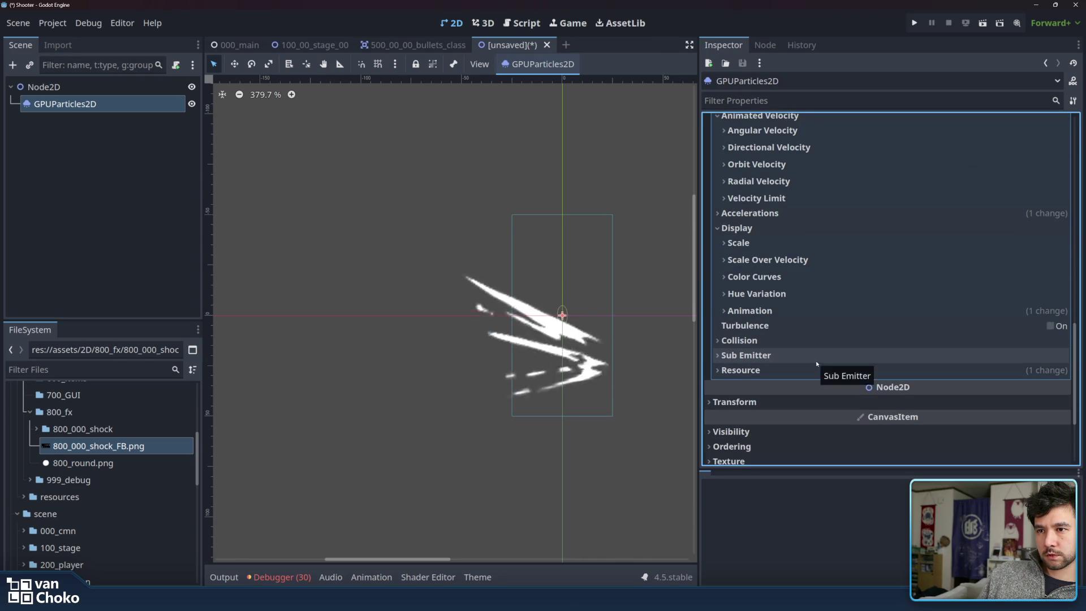
pyautogui.scroll(-2, 826, 345)
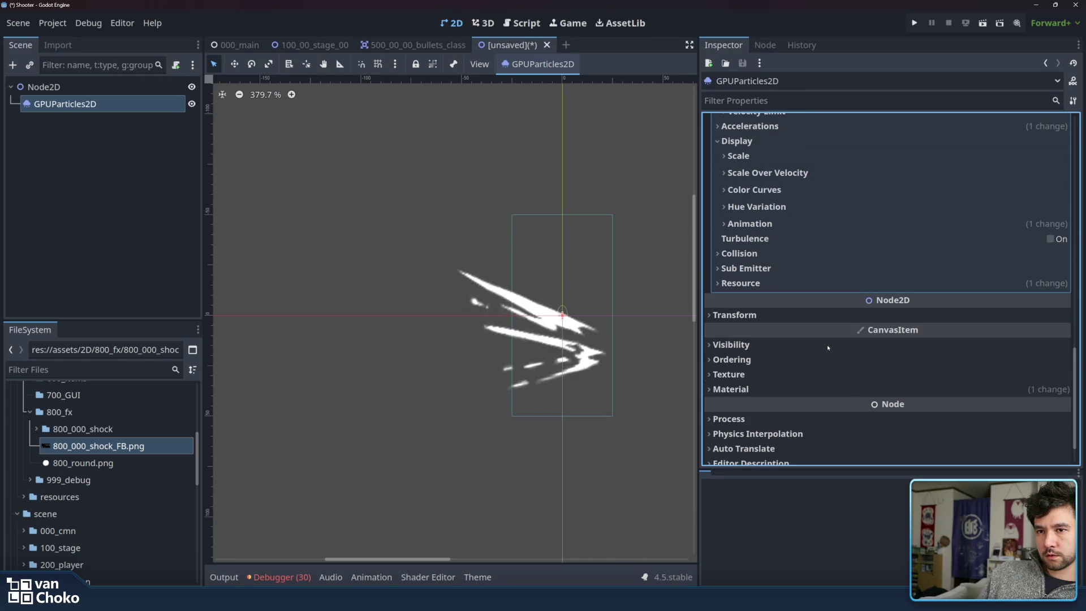
pyautogui.click(818, 315)
pyautogui.click(818, 316)
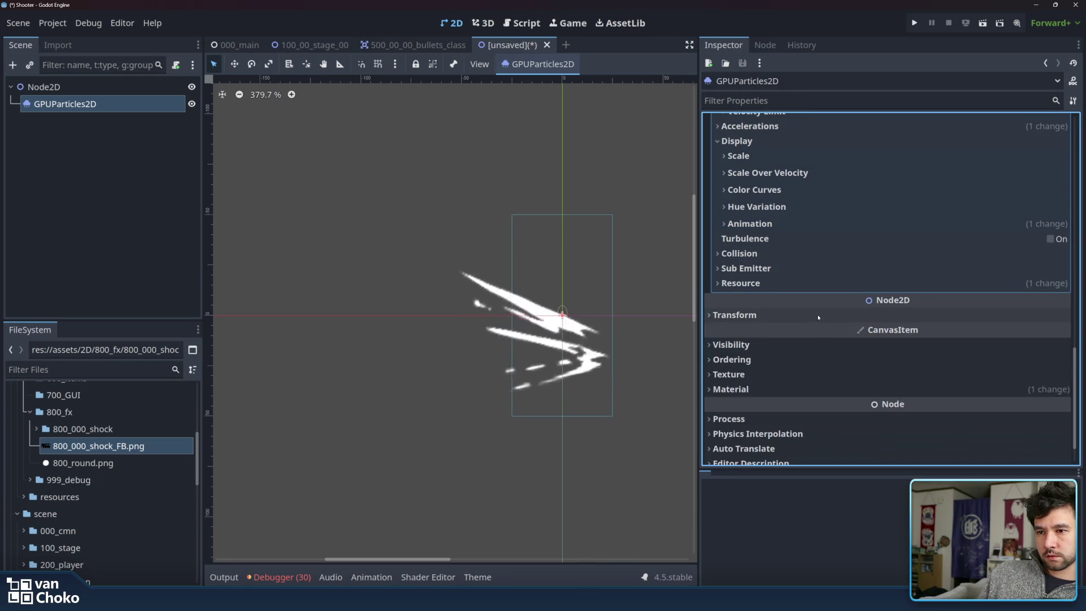
pyautogui.click(839, 377)
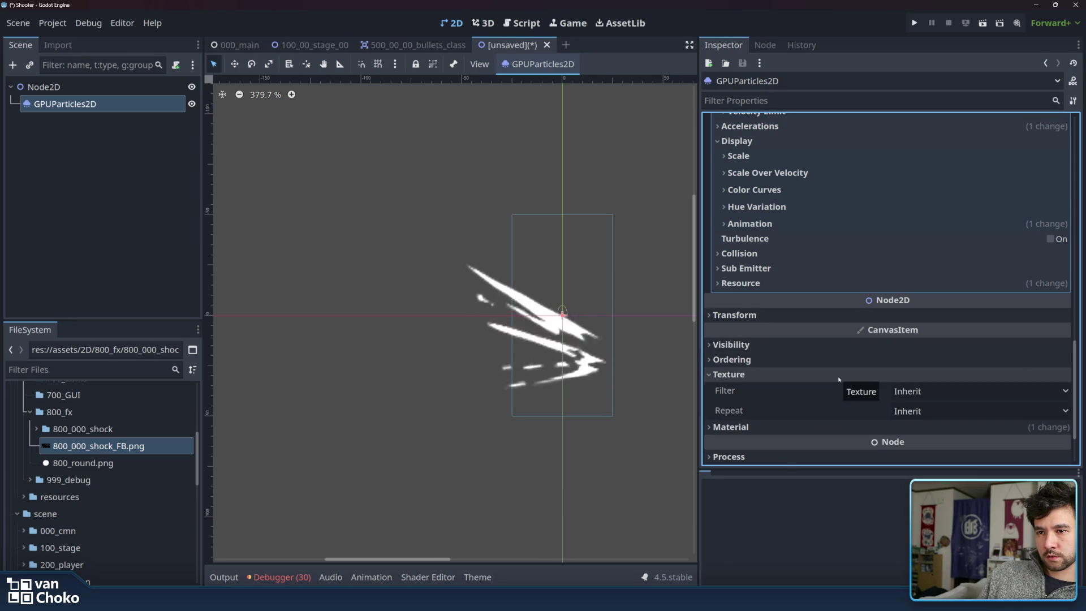
pyautogui.click(839, 378)
# Show the CanvasItemMaterial's Add blend, Unshaded and 4×2 particle animation settings.
pyautogui.click(839, 392)
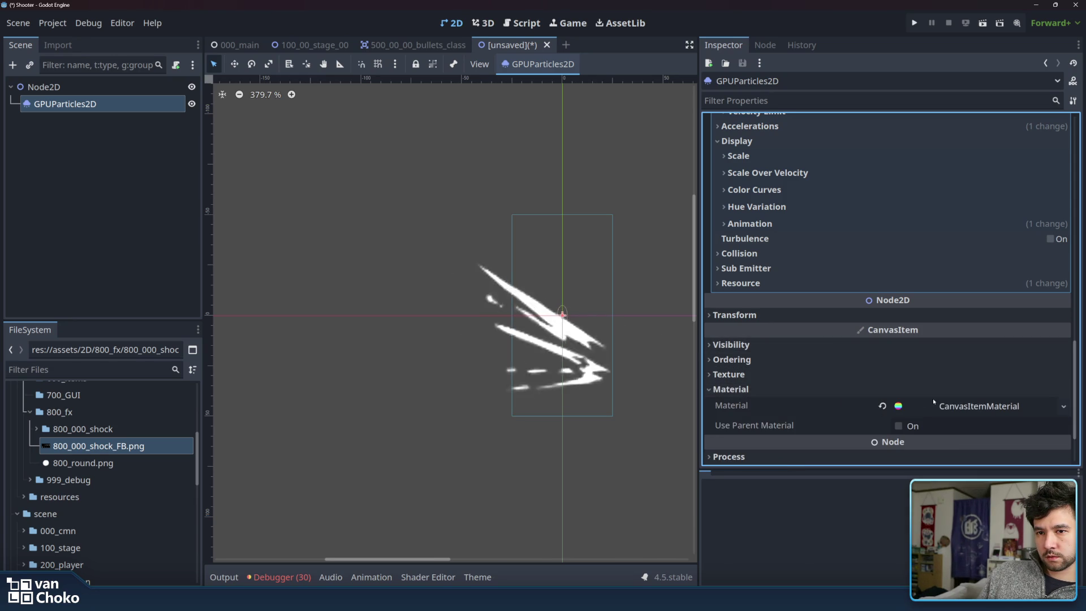
pyautogui.click(961, 406)
pyautogui.scroll(-3, 956, 368)
pyautogui.scroll(-5, 956, 369)
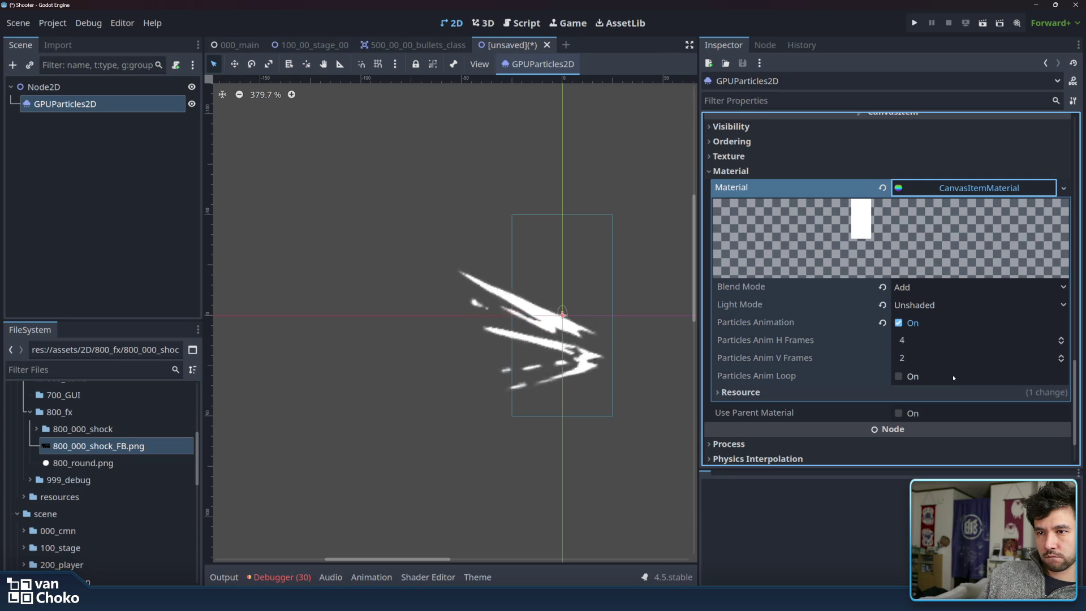
pyautogui.click(950, 392)
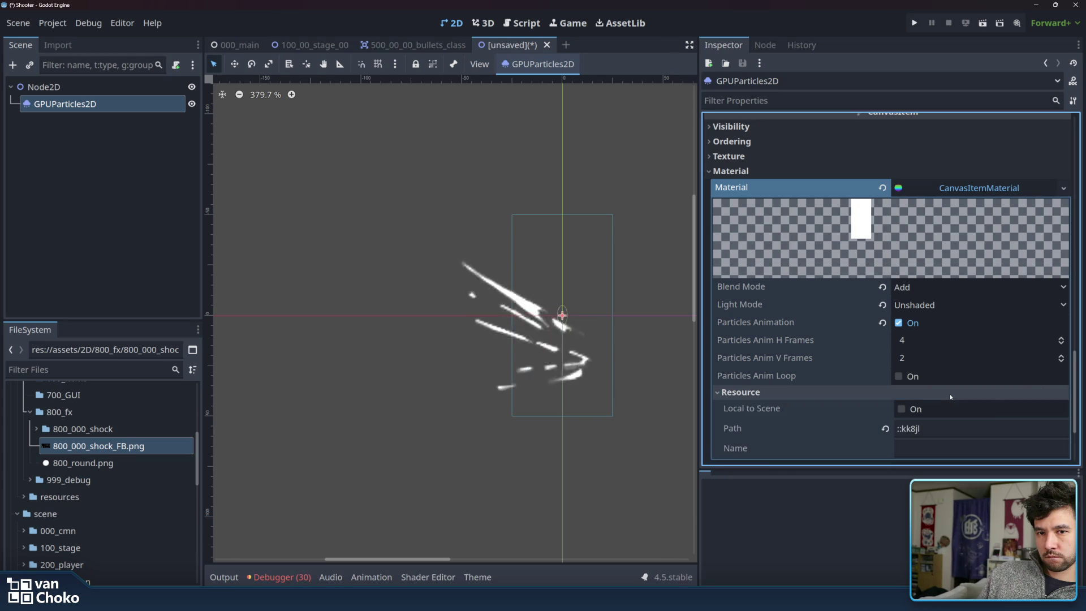
pyautogui.click(982, 393)
pyautogui.scroll(5, 982, 336)
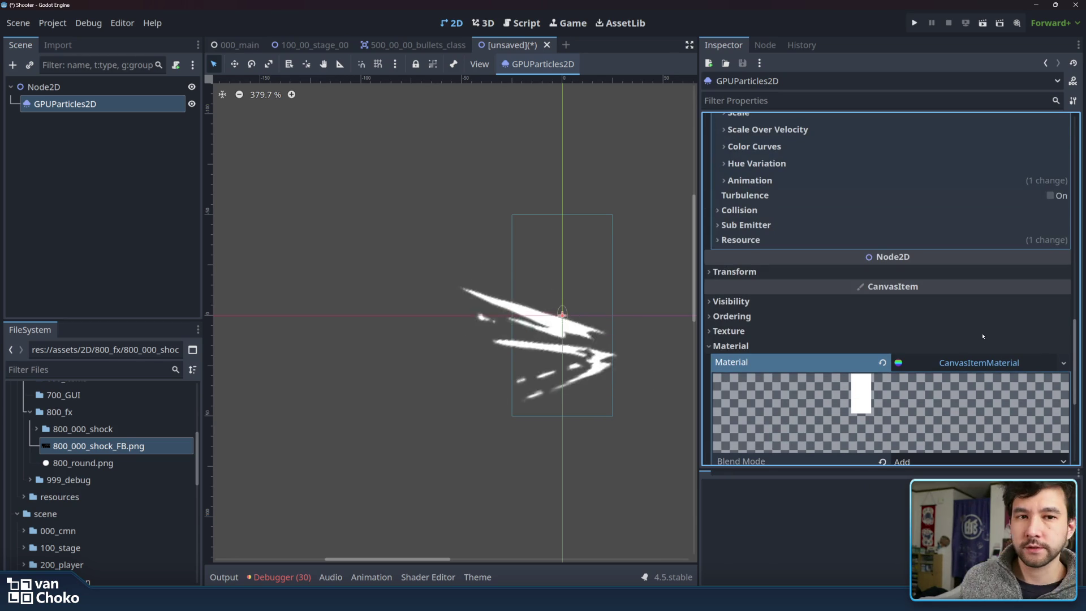
# Check the Time settings and the Drawing section's visibility rectangle.
pyautogui.scroll(10, 982, 336)
pyautogui.scroll(5, 982, 336)
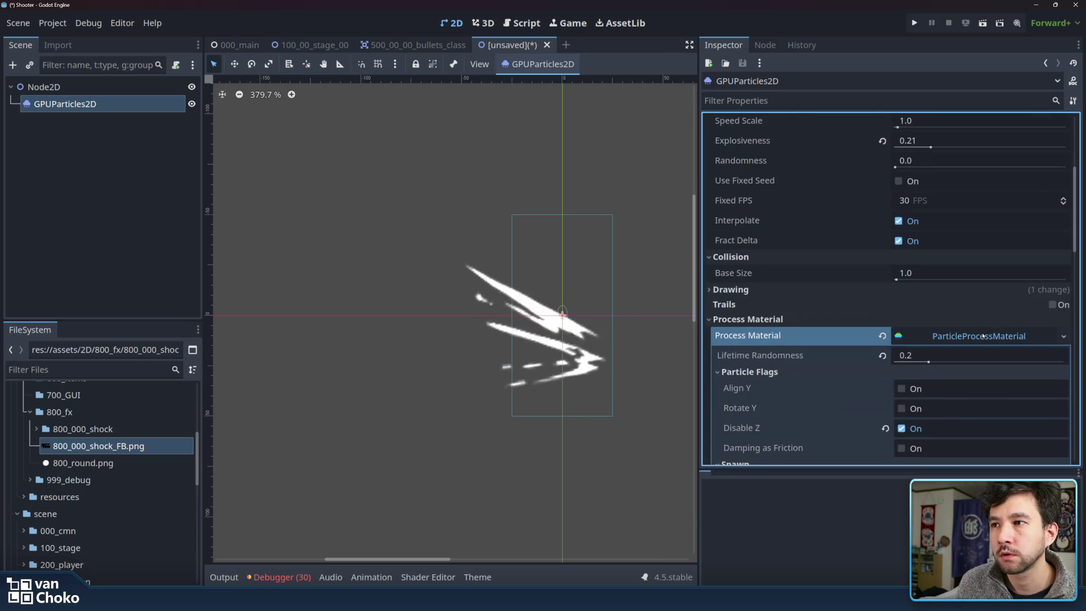
pyautogui.scroll(1, 961, 332)
pyautogui.scroll(2, 962, 332)
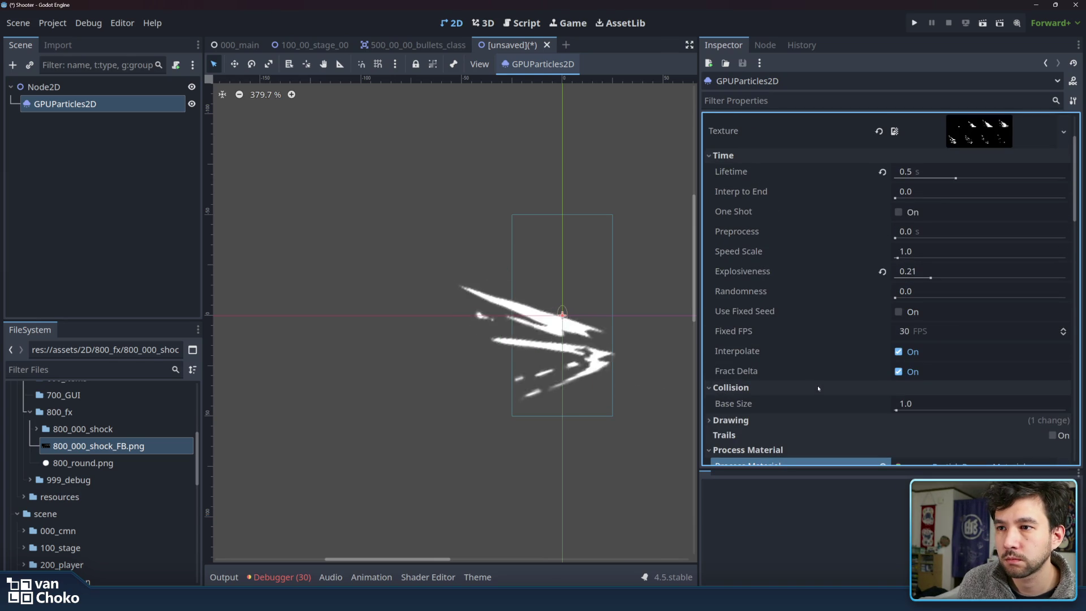
pyautogui.click(812, 419)
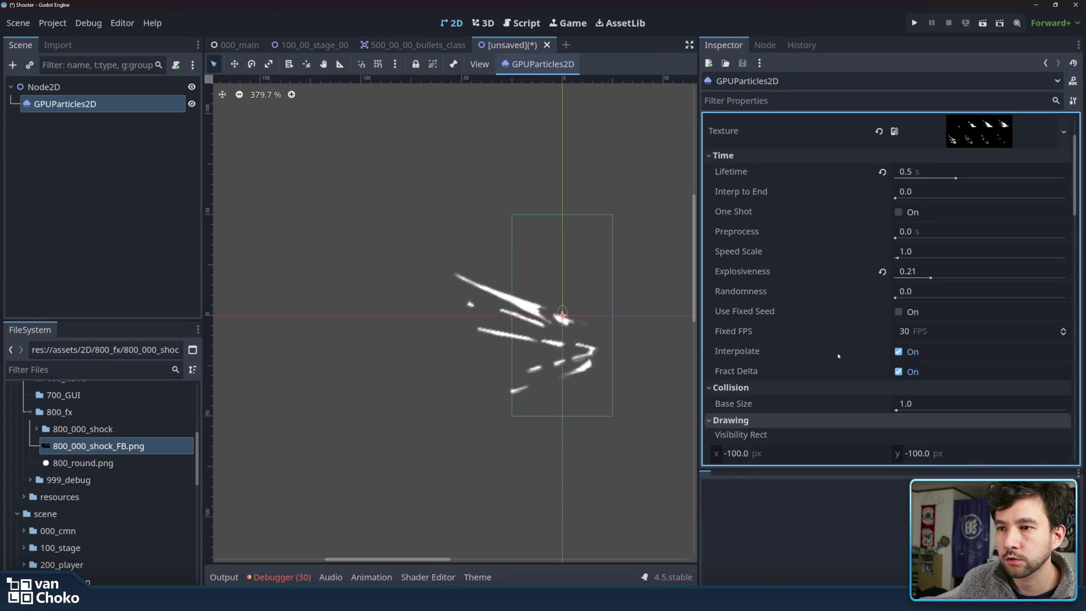
pyautogui.scroll(-2, 836, 374)
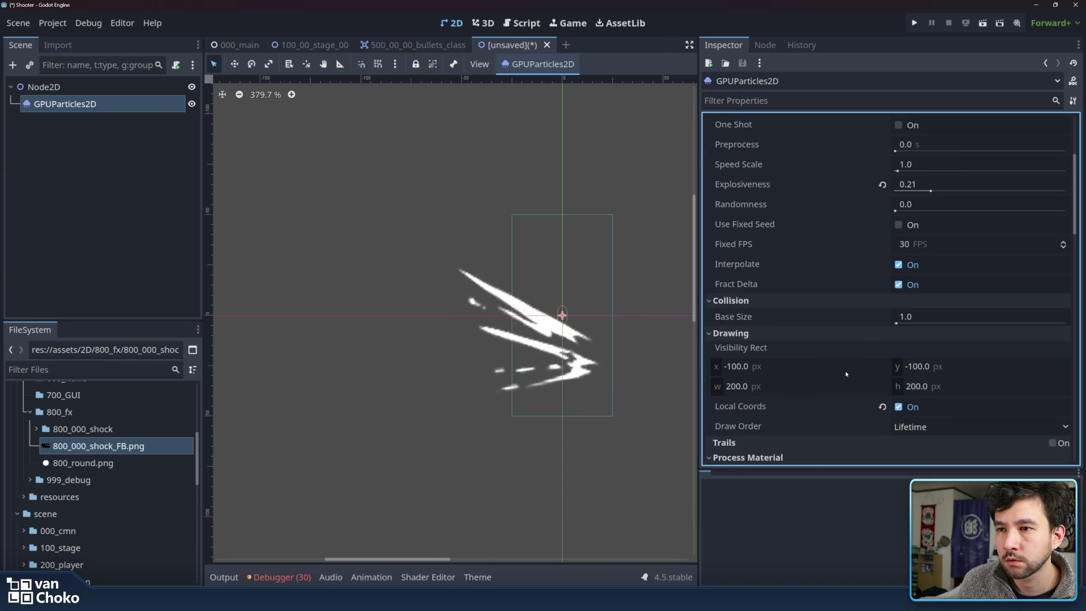
pyautogui.click(816, 338)
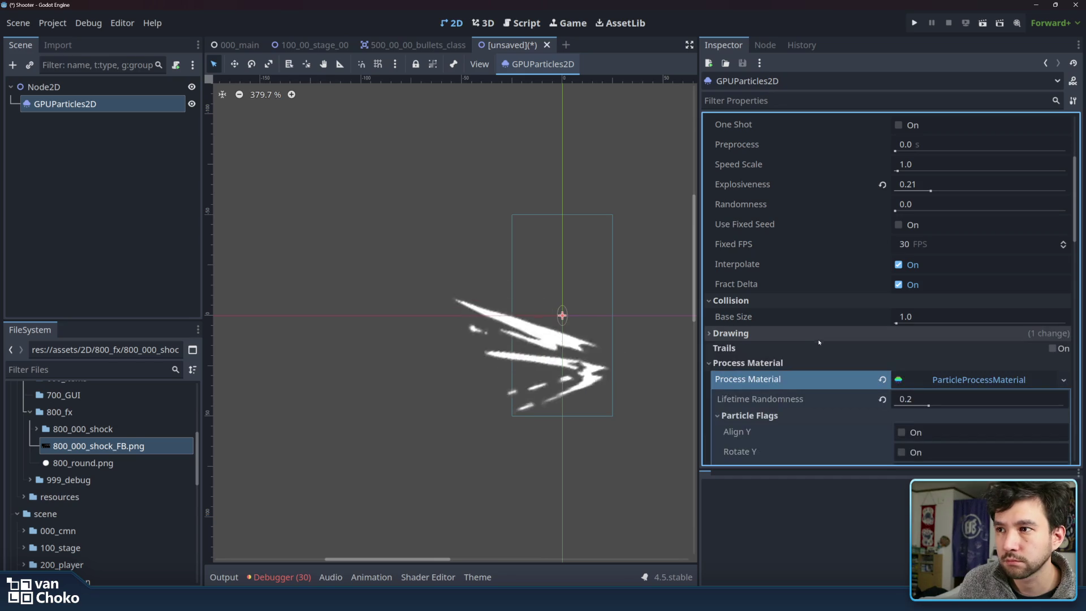
pyautogui.scroll(4, 858, 300)
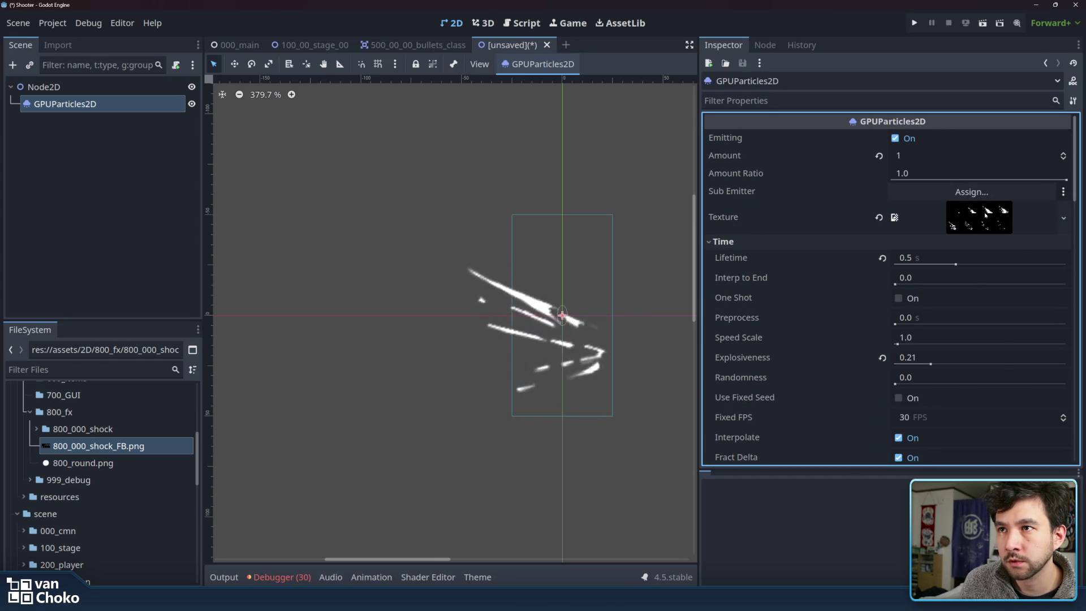
# Preview the flipbook sprite sheet texture, then bring the 2D particle systems docs window up.
pyautogui.click(985, 215)
pyautogui.scroll(-2, 874, 270)
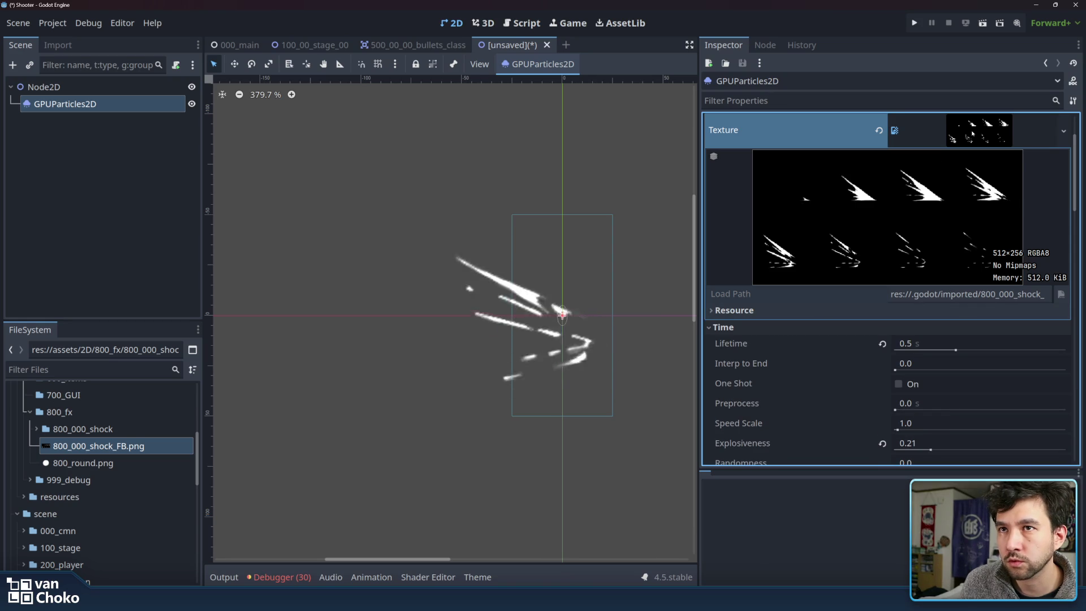
pyautogui.scroll(-10, 853, 245)
pyautogui.scroll(-3, 853, 245)
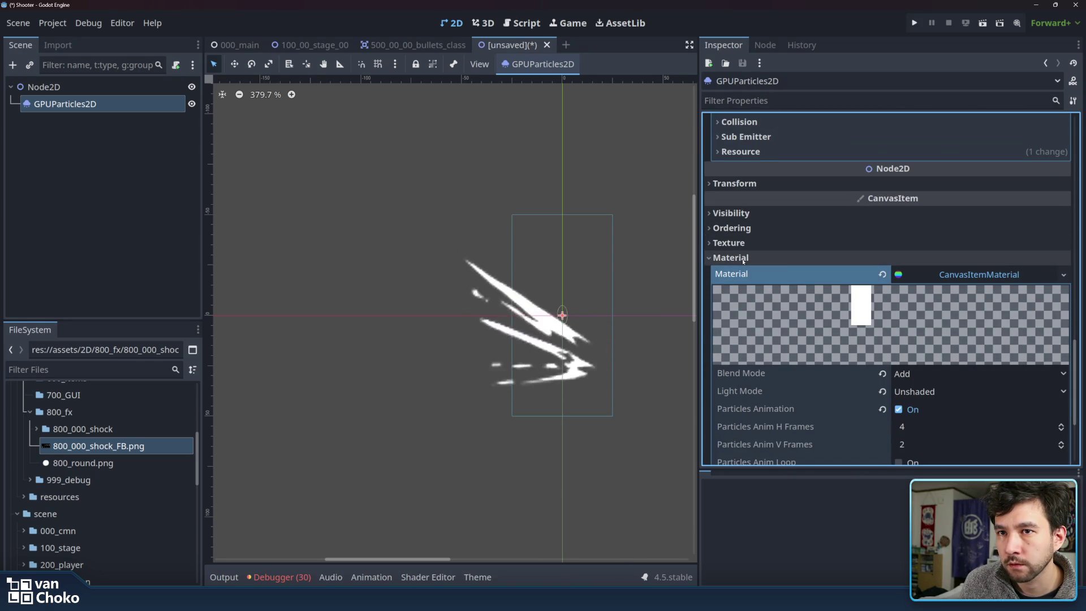
pyautogui.scroll(-3, 860, 280)
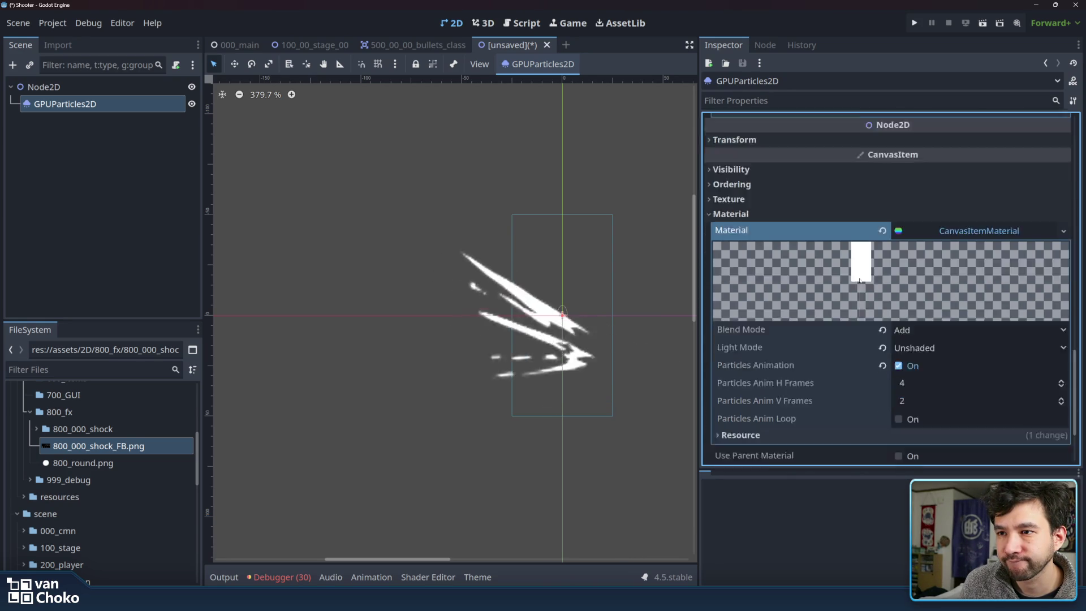
pyautogui.scroll(-1, 860, 280)
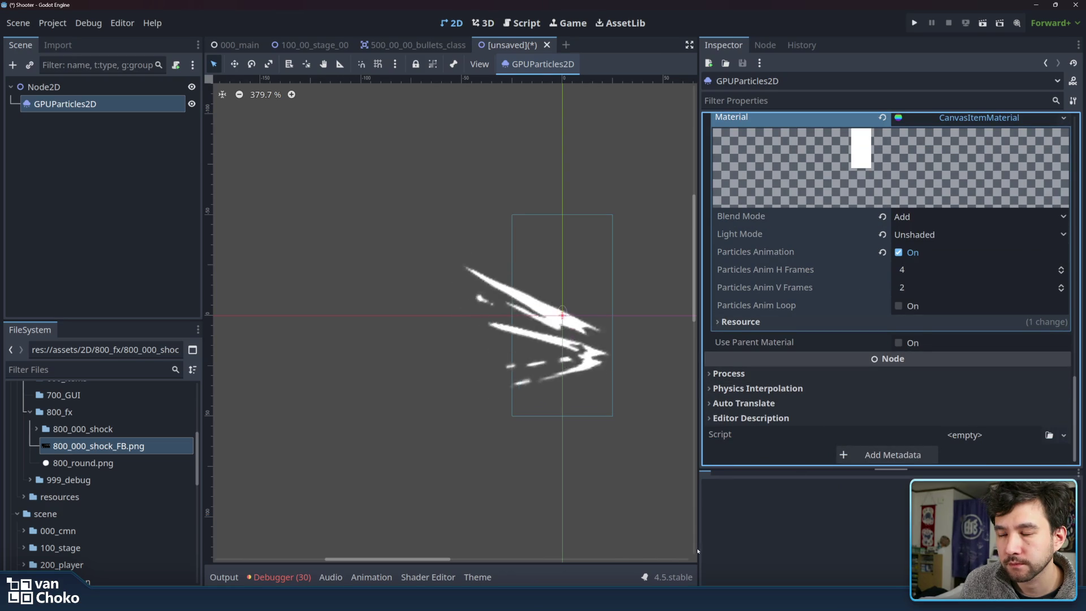
pyautogui.moveTo(601, 599)
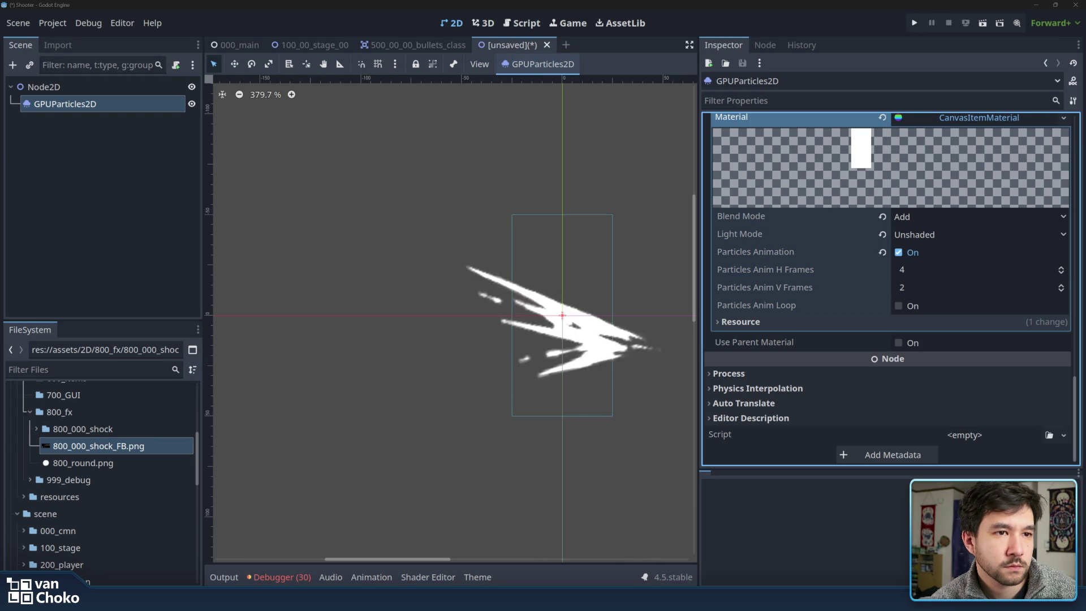
pyautogui.moveTo(350, 432); pyautogui.dragTo(351, 2)
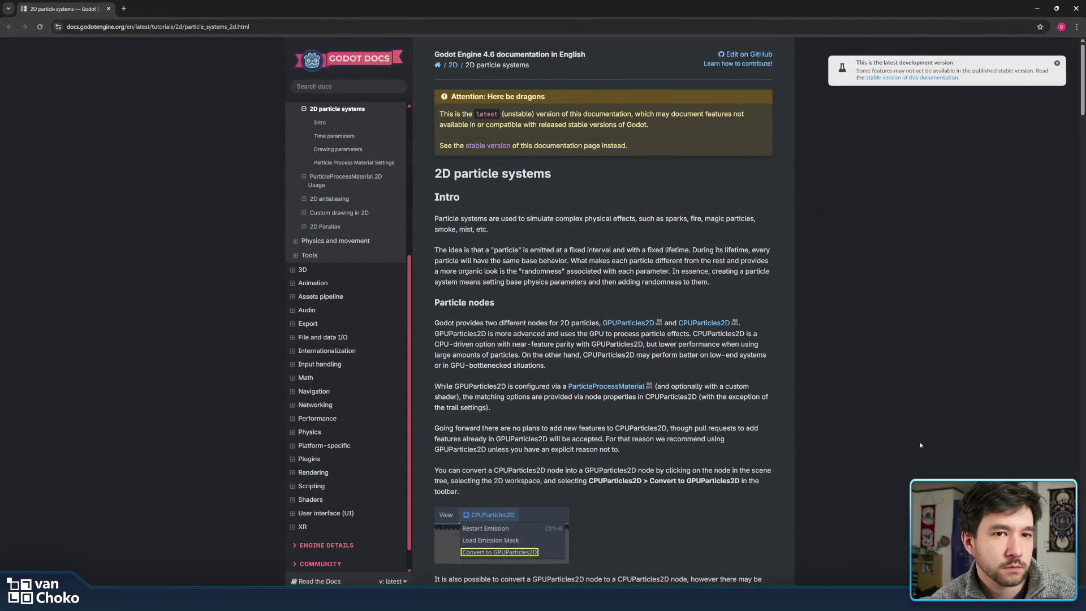
pyautogui.scroll(-7, 711, 425)
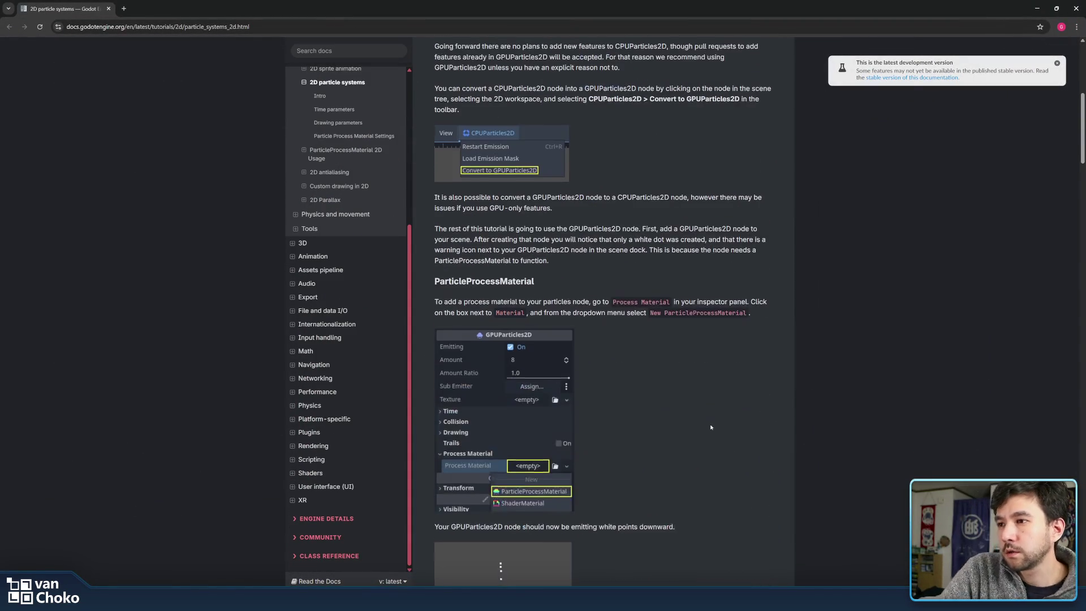
pyautogui.scroll(-5, 694, 382)
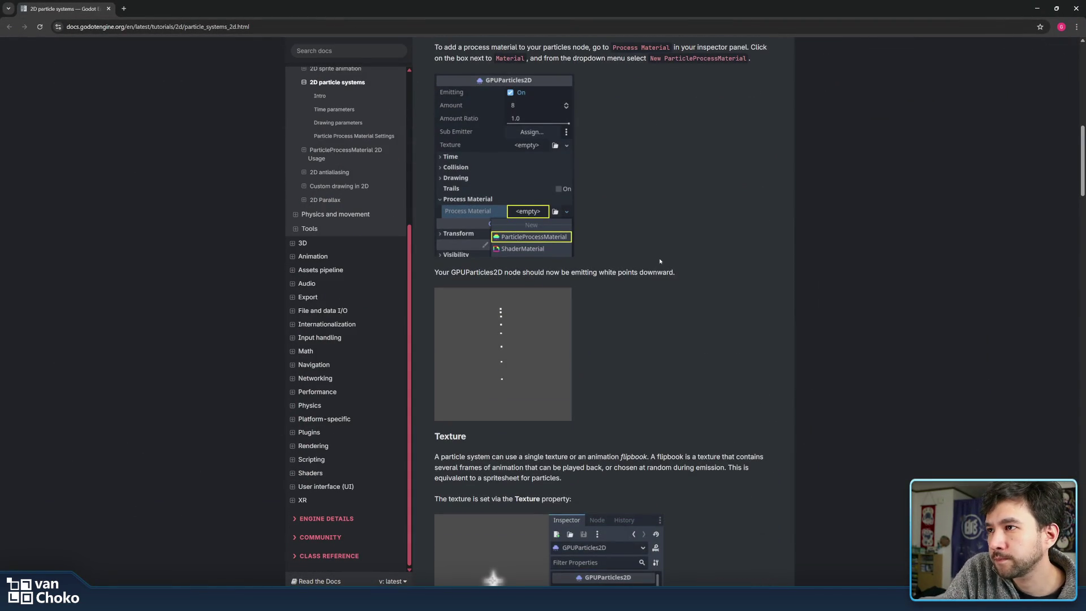
pyautogui.scroll(-5, 733, 260)
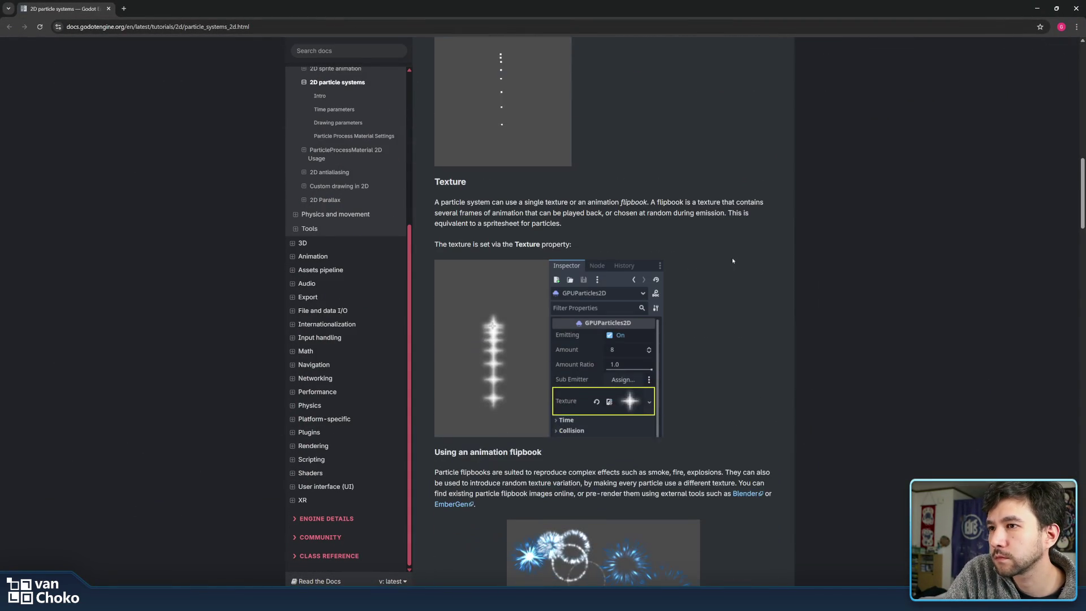
pyautogui.scroll(-4, 732, 260)
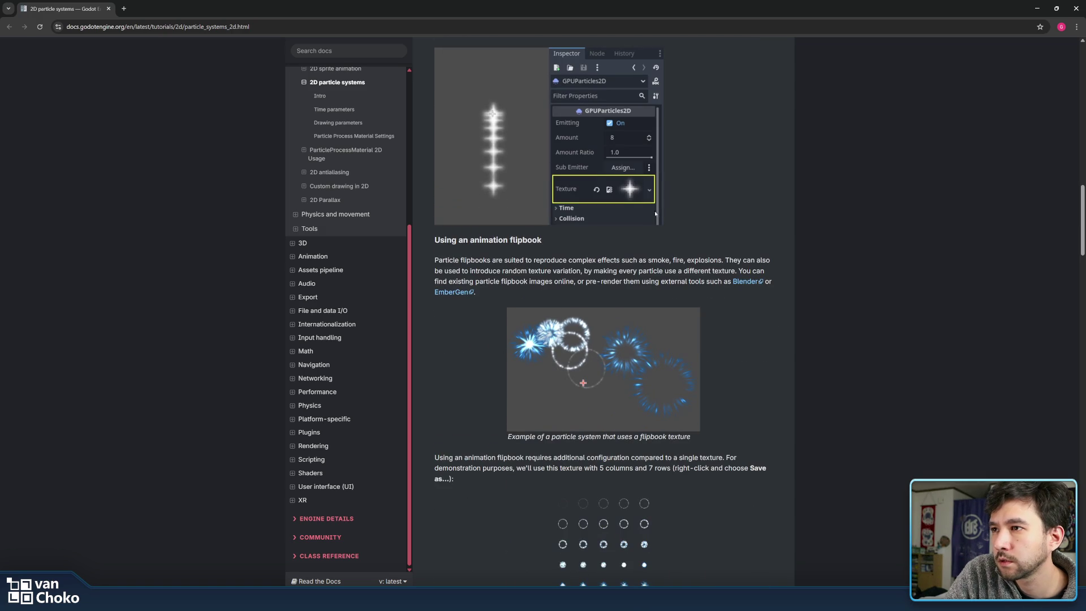
pyautogui.moveTo(700, 252); pyautogui.dragTo(740, 297)
pyautogui.click(741, 297)
pyautogui.scroll(-6, 740, 297)
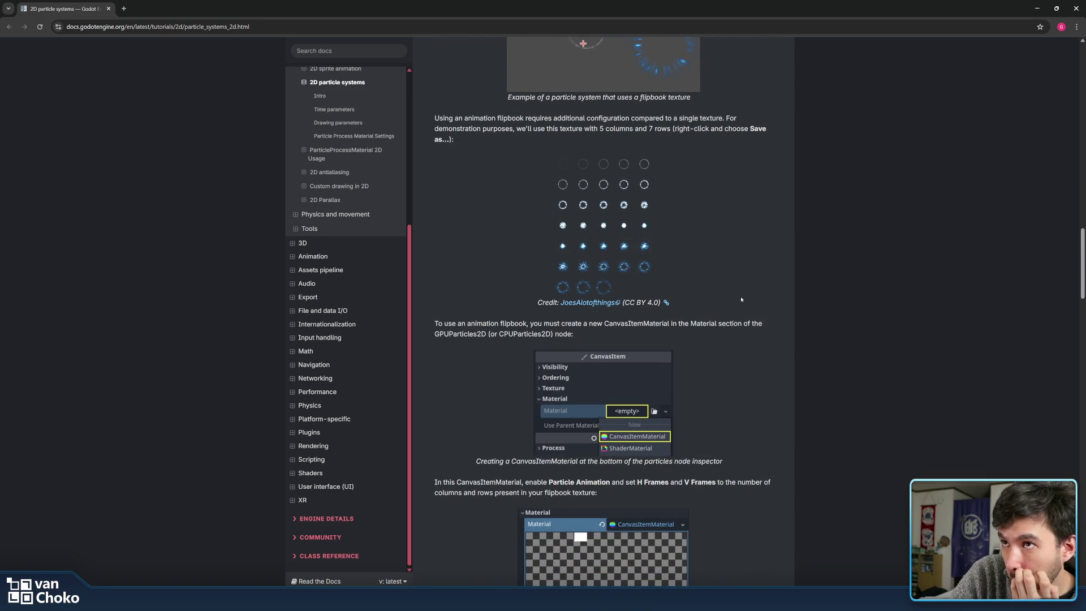
pyautogui.scroll(-5, 741, 299)
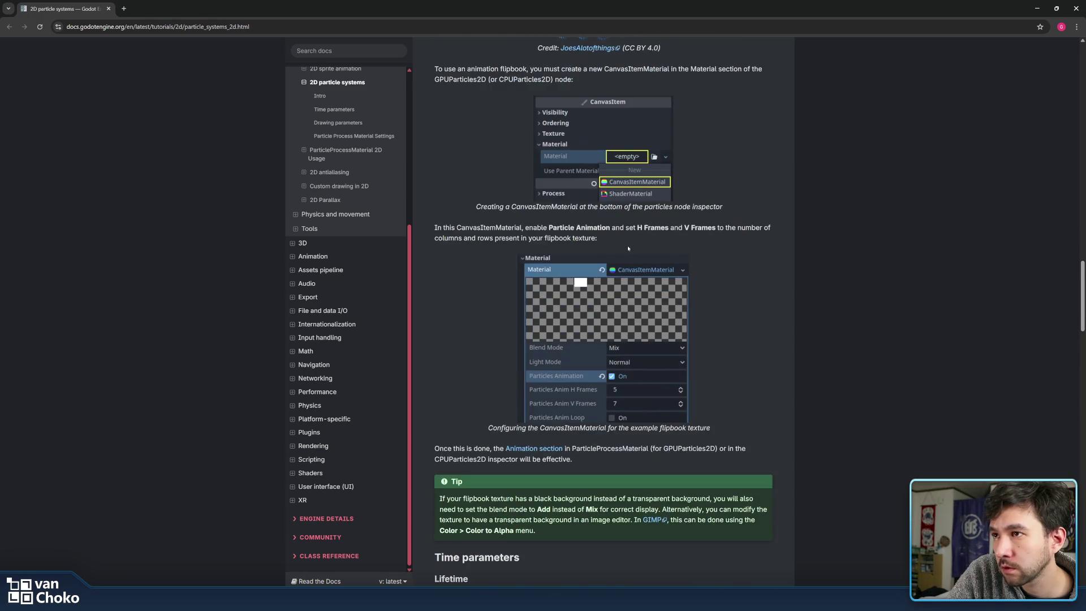
pyautogui.moveTo(593, 237)
pyautogui.mouseDown()
pyautogui.moveTo(576, 227)
pyautogui.moveTo(593, 237)
pyautogui.mouseUp()
pyautogui.doubleClick(592, 228)
pyautogui.click(619, 240)
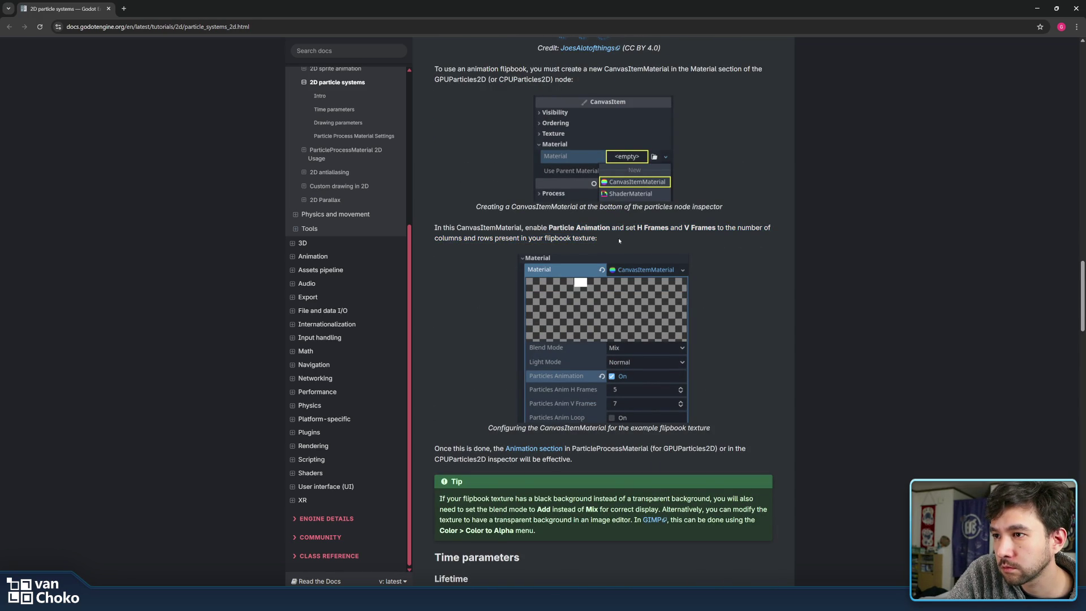
pyautogui.scroll(-3, 619, 238)
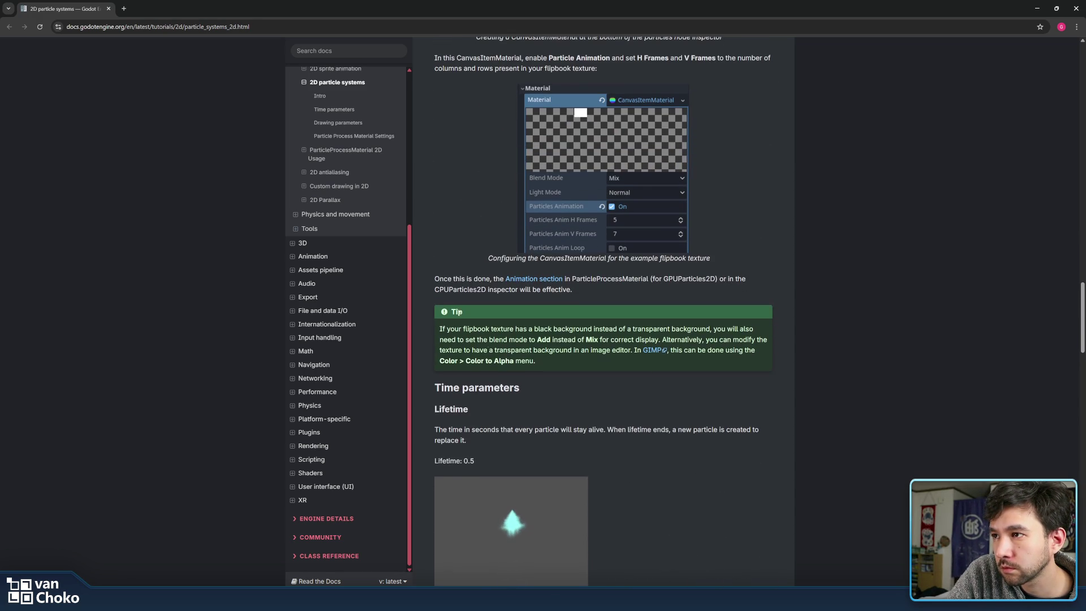
pyautogui.moveTo(553, 361); pyautogui.dragTo(534, 330)
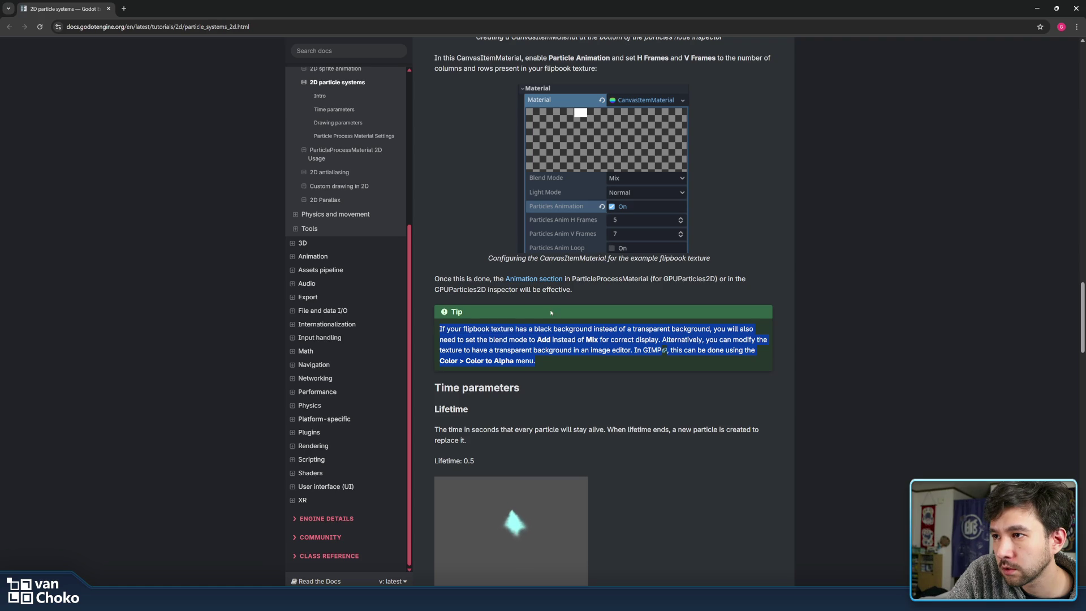
pyautogui.scroll(-3, 543, 321)
pyautogui.moveTo(488, 289); pyautogui.dragTo(485, 256)
pyautogui.click(485, 256)
pyautogui.scroll(-2, 629, 247)
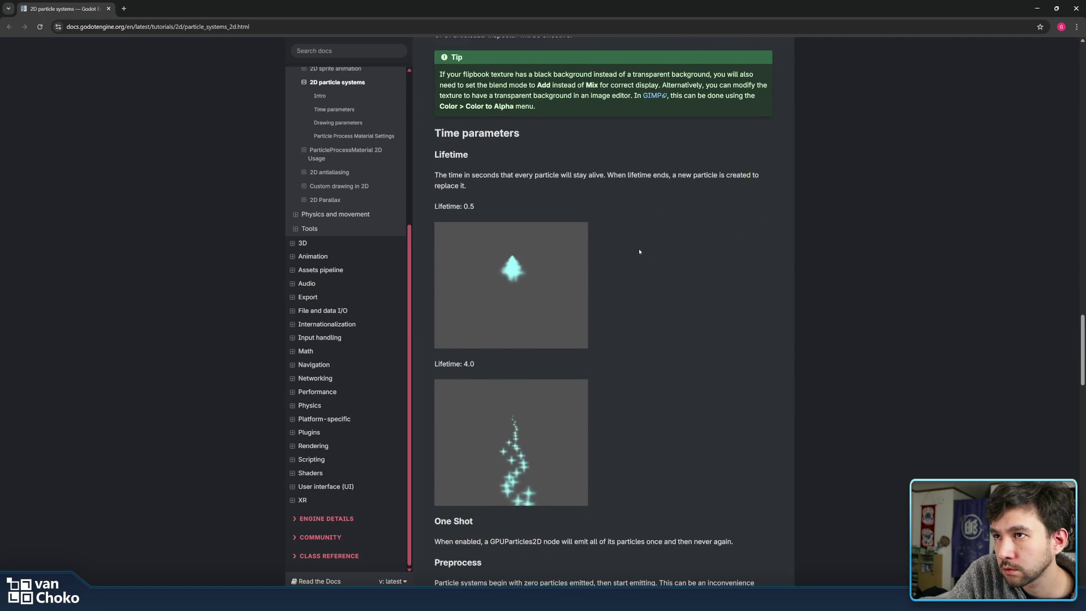
pyautogui.scroll(-5, 639, 251)
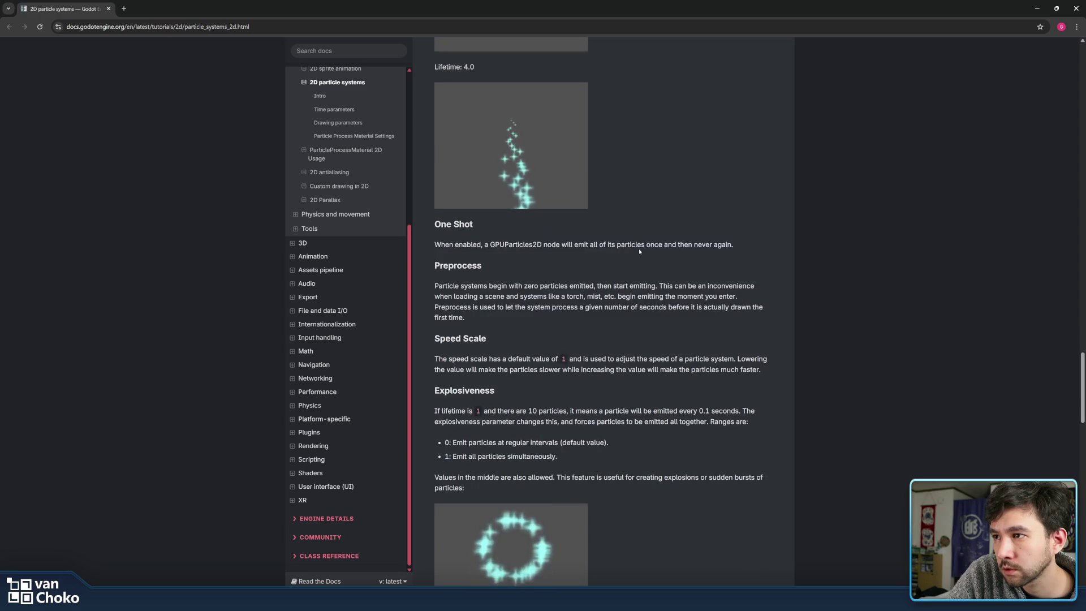
pyautogui.scroll(-2, 639, 252)
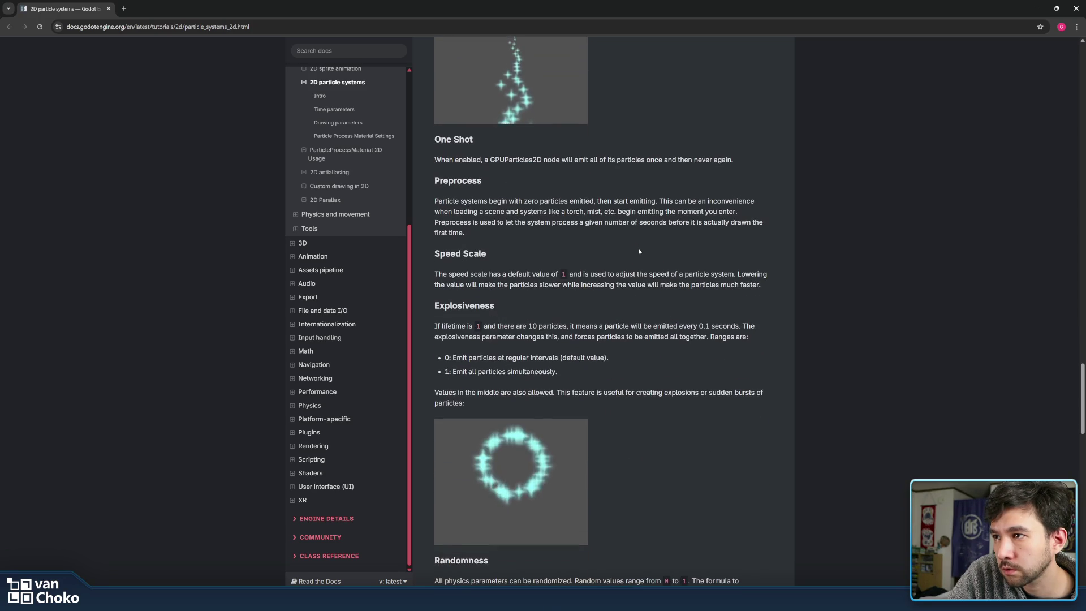
pyautogui.scroll(-4, 639, 251)
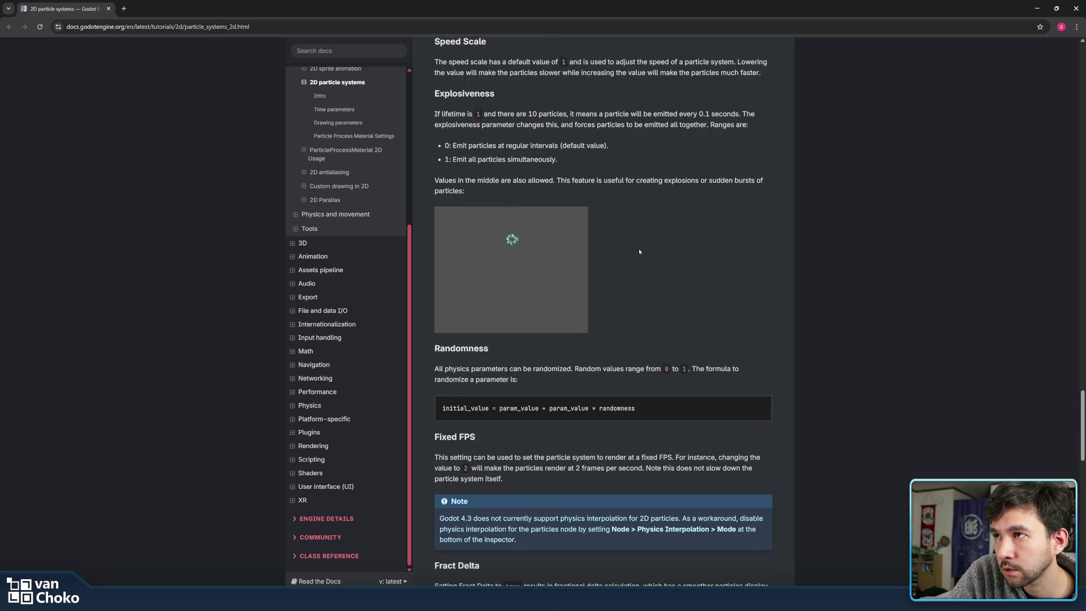
pyautogui.scroll(-3, 639, 251)
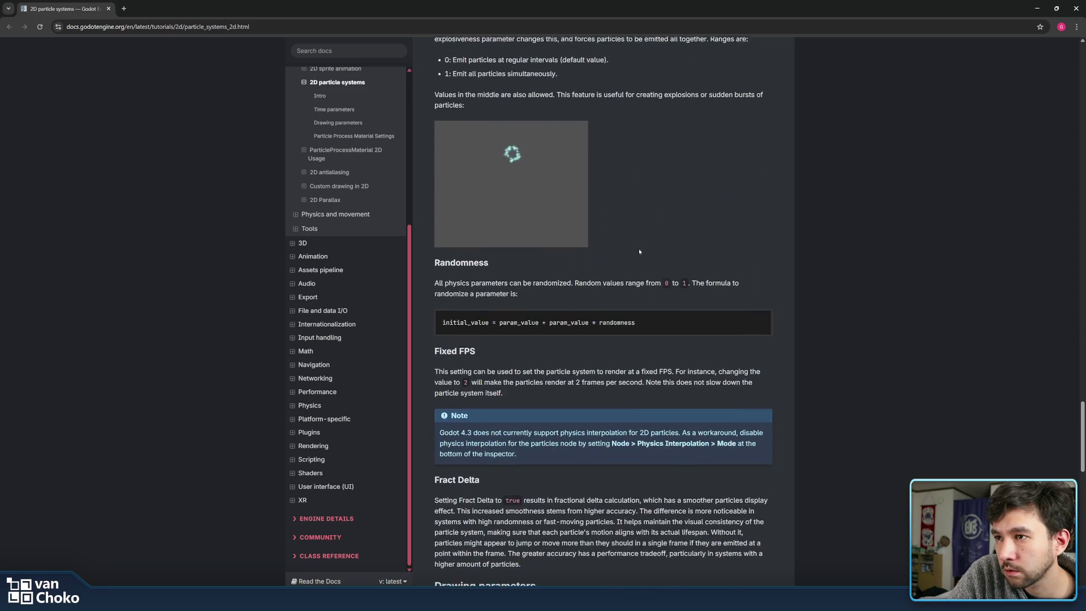
pyautogui.moveTo(636, 246); pyautogui.dragTo(636, 222)
pyautogui.click(635, 221)
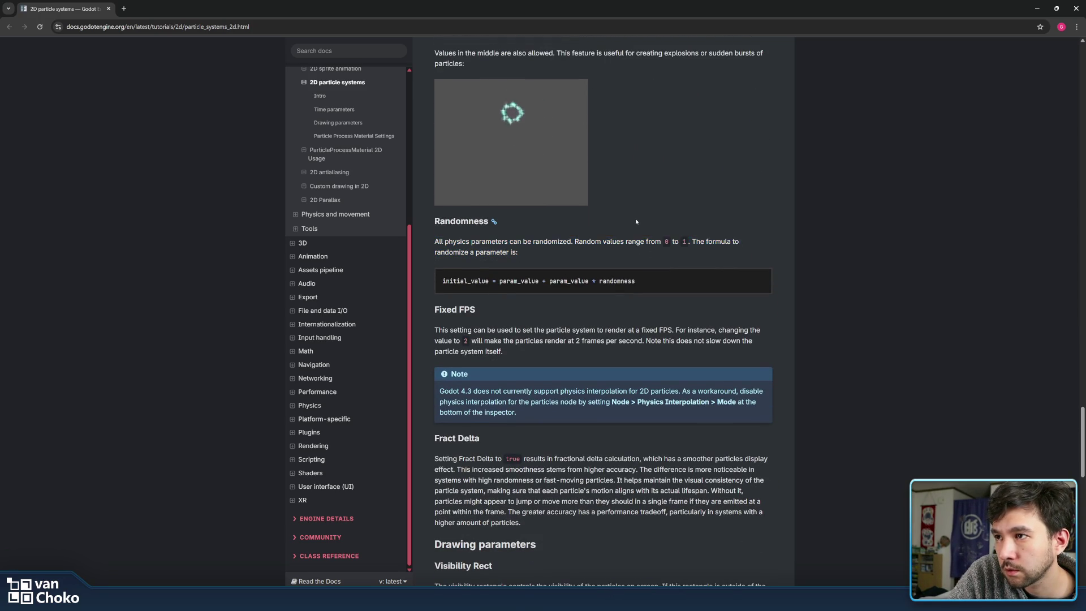
pyautogui.scroll(-2, 636, 222)
pyautogui.scroll(-3, 635, 222)
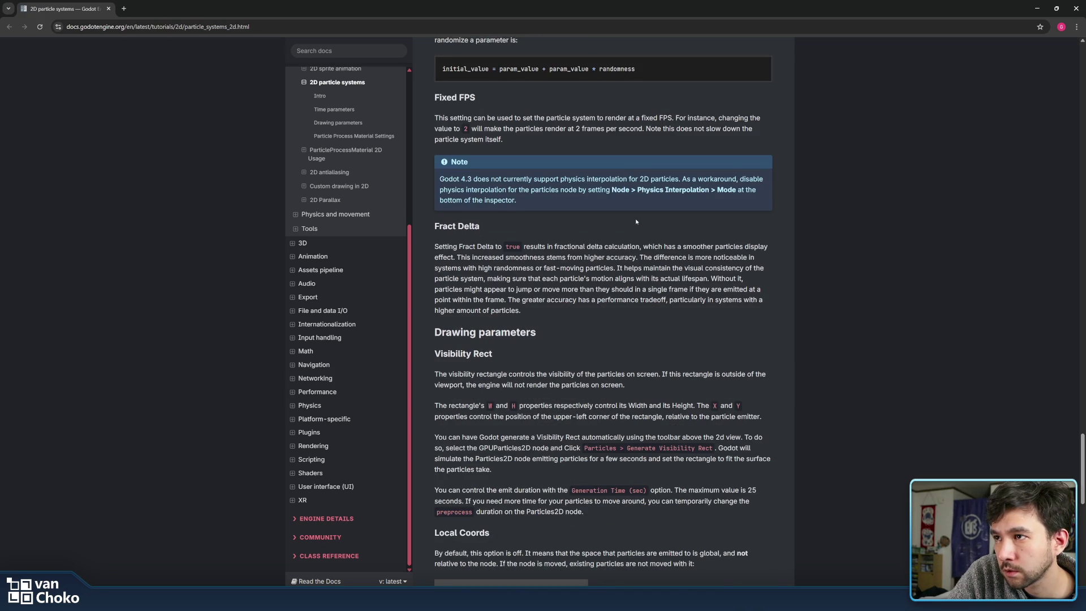
pyautogui.scroll(-1, 636, 221)
pyautogui.moveTo(537, 291)
pyautogui.mouseDown()
pyautogui.moveTo(643, 193)
pyautogui.moveTo(522, 204)
pyautogui.mouseUp()
# Read the Fract Delta and Visibility Rect explanations, highlighting passages along the way.
pyautogui.moveTo(435, 204)
pyautogui.mouseDown()
pyautogui.moveTo(643, 204)
pyautogui.moveTo(629, 288)
pyautogui.moveTo(628, 234)
pyautogui.mouseUp()
pyautogui.click(627, 269)
pyautogui.scroll(-2, 627, 269)
pyautogui.click(447, 246)
pyautogui.moveTo(447, 246)
pyautogui.mouseDown()
pyautogui.moveTo(649, 255)
pyautogui.moveTo(786, 243)
pyautogui.moveTo(757, 259)
pyautogui.mouseUp()
pyautogui.click(665, 248)
pyautogui.click(757, 265)
pyautogui.scroll(-2, 758, 265)
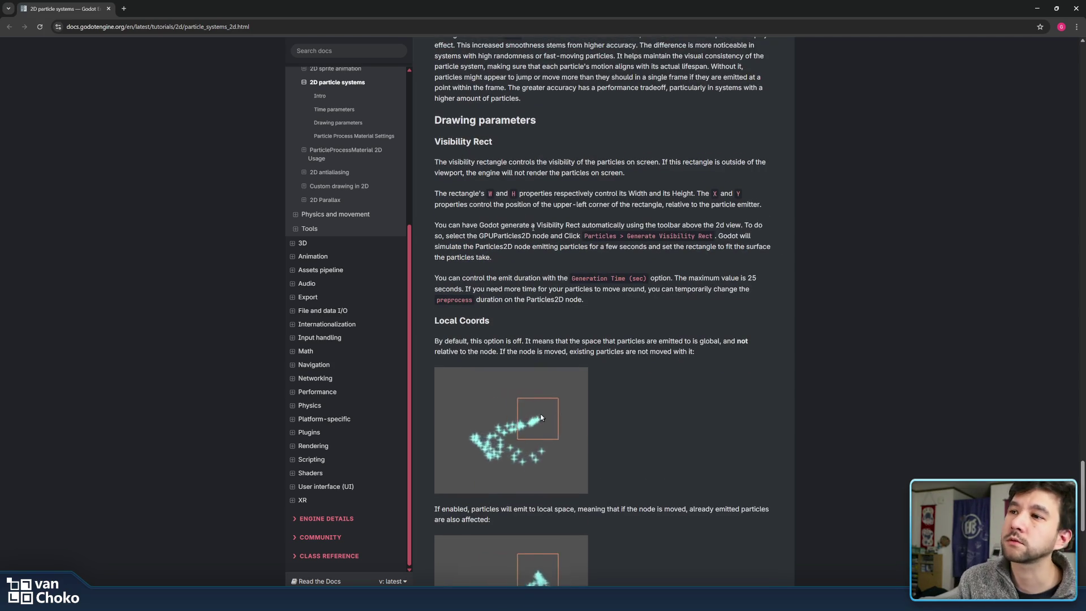
pyautogui.scroll(-3, 533, 228)
# Read the Local Coords default-behaviour paragraph and the emission order notes.
pyautogui.moveTo(711, 179); pyautogui.dragTo(756, 155)
pyautogui.click(691, 151)
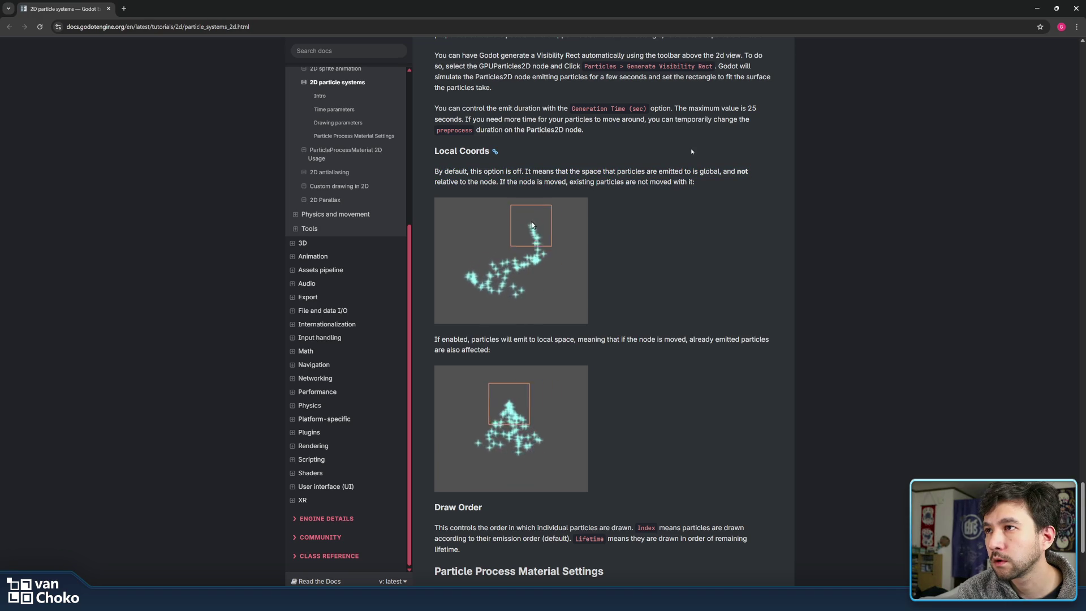
pyautogui.moveTo(689, 152); pyautogui.dragTo(746, 194)
pyautogui.click(746, 196)
pyautogui.scroll(-5, 746, 196)
pyautogui.moveTo(534, 230); pyautogui.dragTo(539, 241)
pyautogui.scroll(-3, 556, 198)
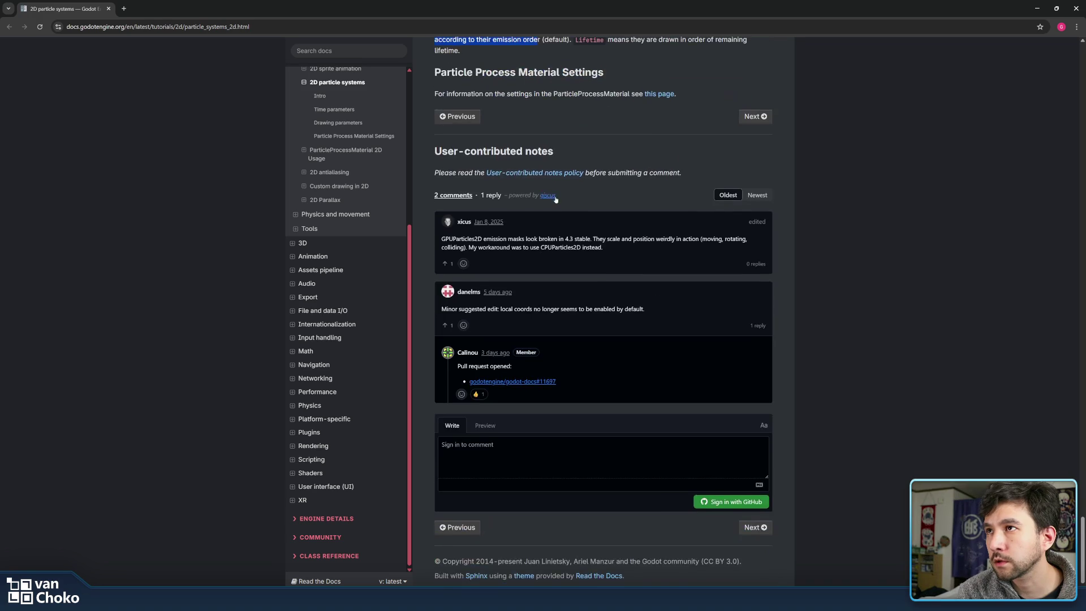
pyautogui.scroll(1, 555, 199)
pyautogui.click(664, 258)
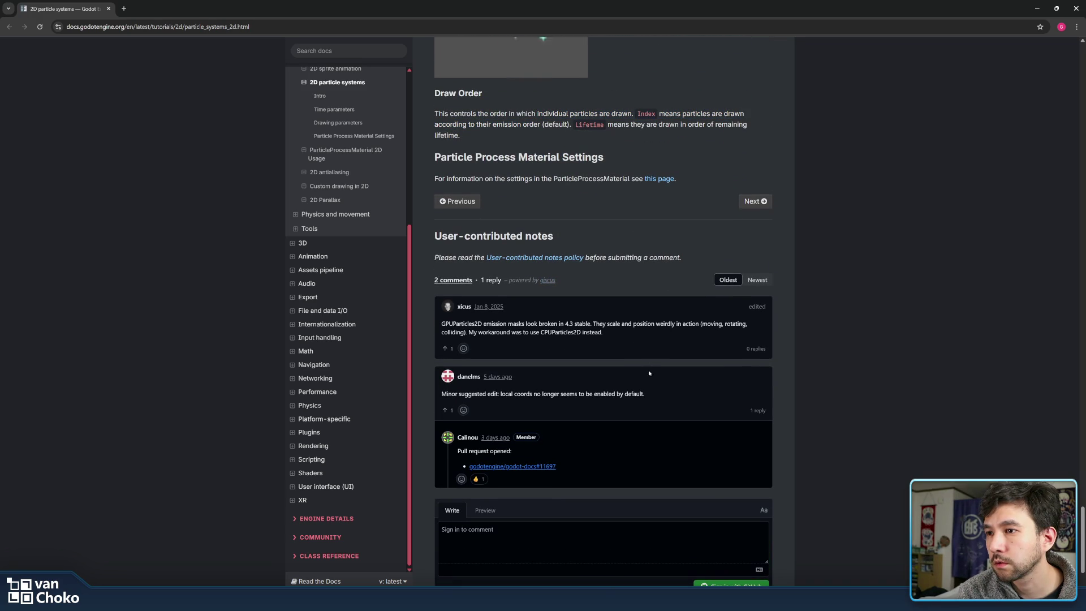
# Read the local coords comment and open the ParticleProcessMaterial page in a background tab.
pyautogui.scroll(-1, 651, 376)
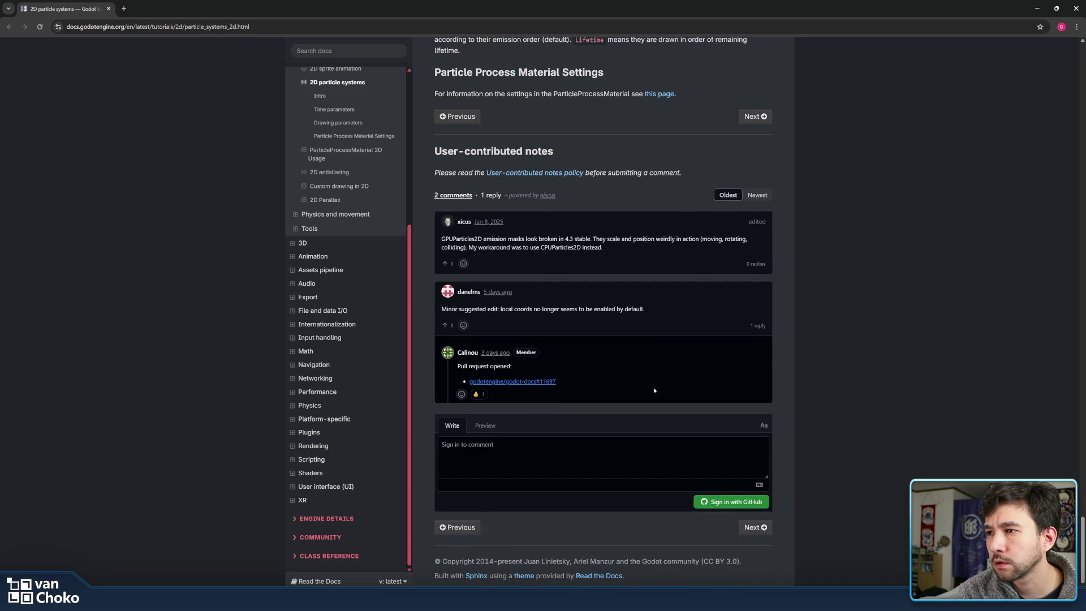
pyautogui.tripleClick(571, 304)
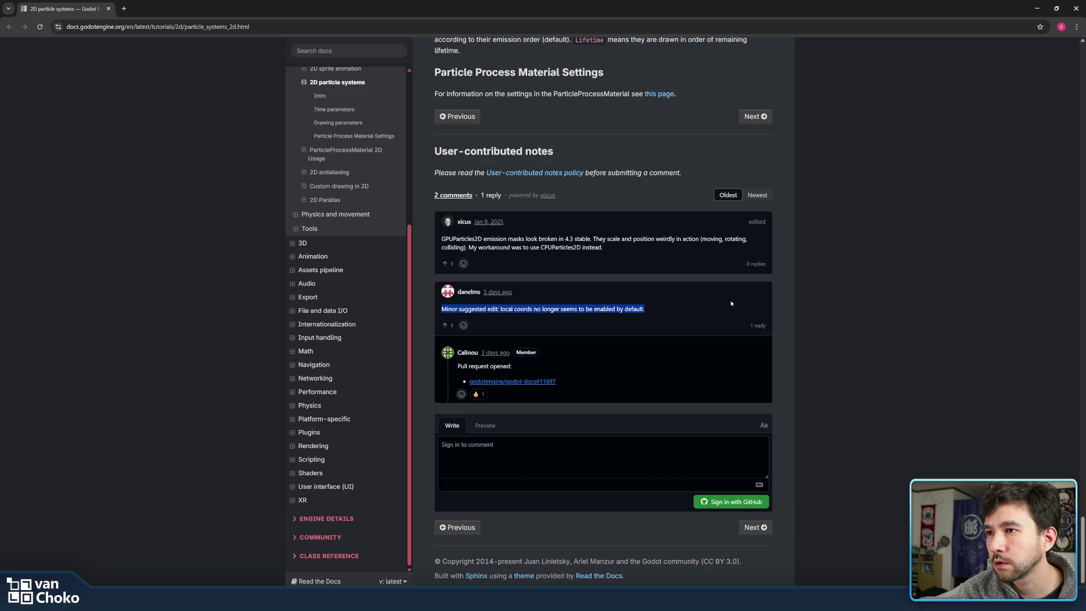
pyautogui.click(730, 303)
pyautogui.scroll(4, 614, 310)
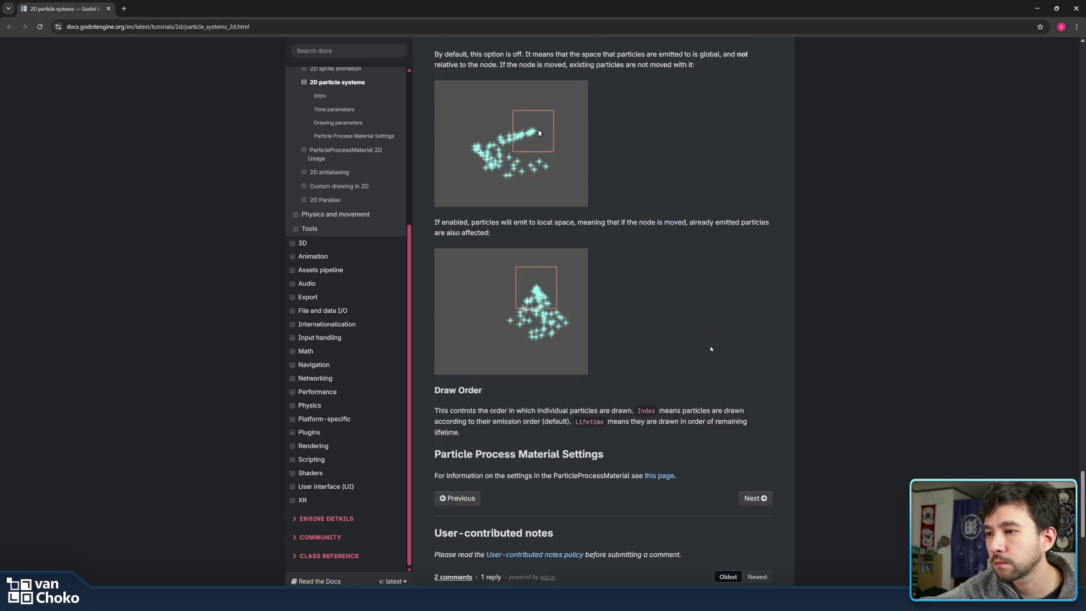
pyautogui.scroll(-1, 654, 397)
pyautogui.middleClick(657, 392)
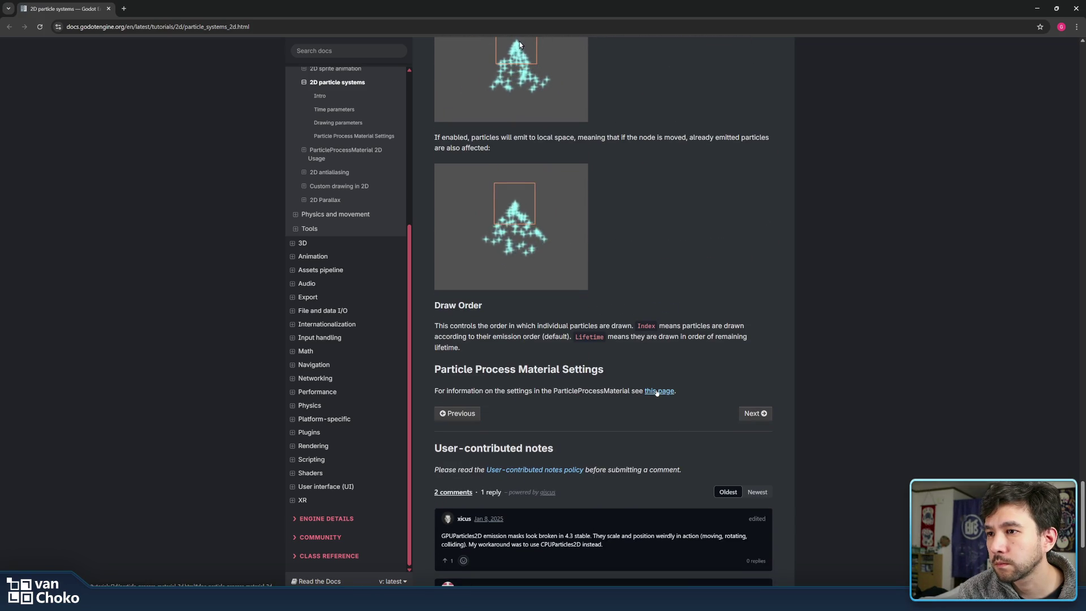
pyautogui.scroll(6, 673, 351)
pyautogui.scroll(20, 684, 326)
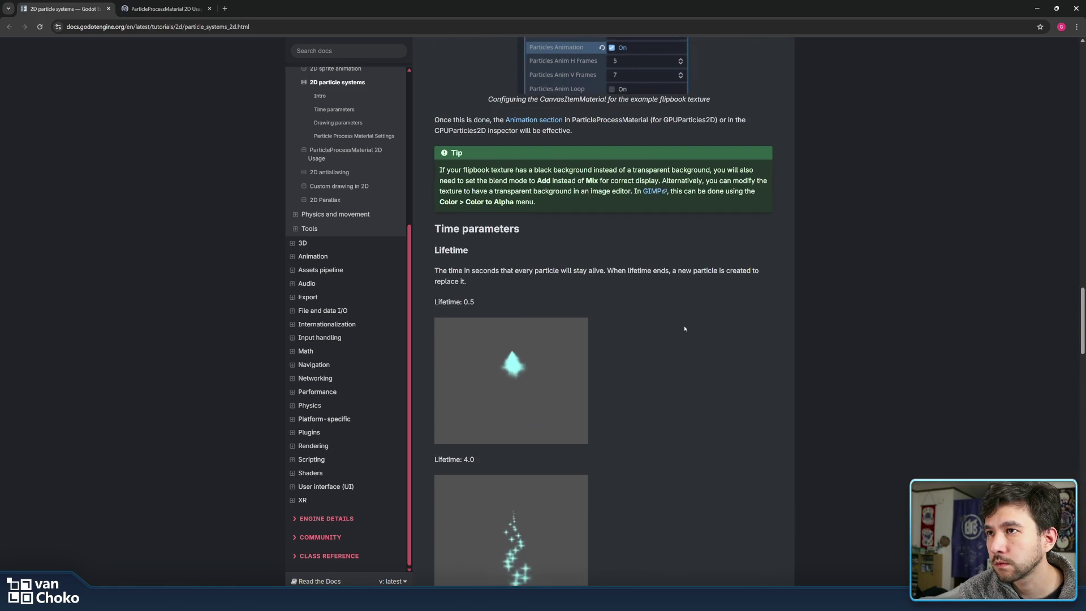
# Scroll the 2D particle systems page back to the top and minimize the browser.
pyautogui.scroll(8, 684, 328)
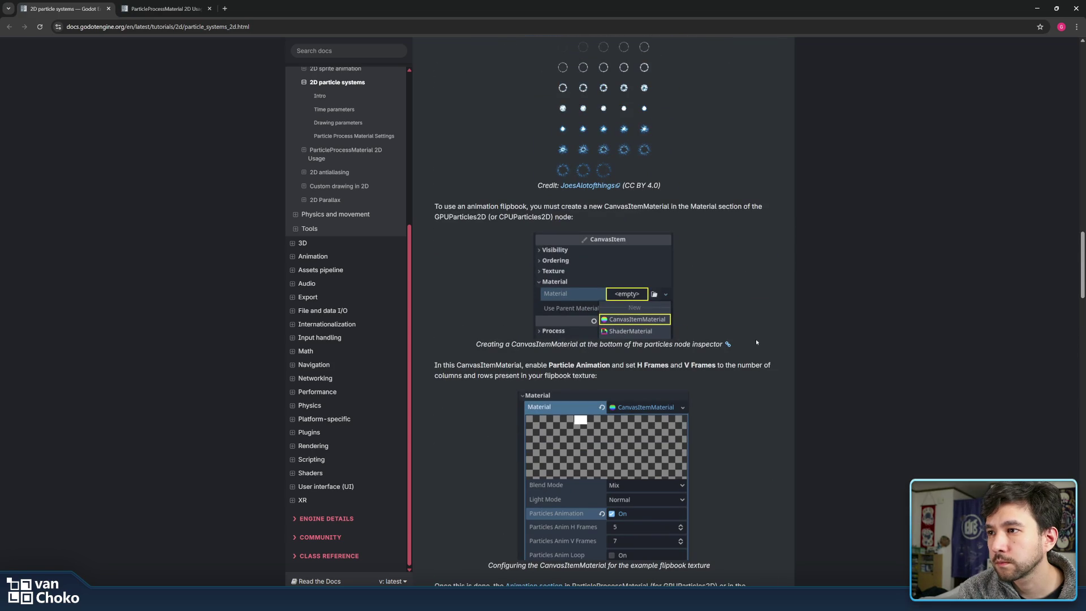
pyautogui.scroll(4, 756, 342)
pyautogui.scroll(5, 756, 342)
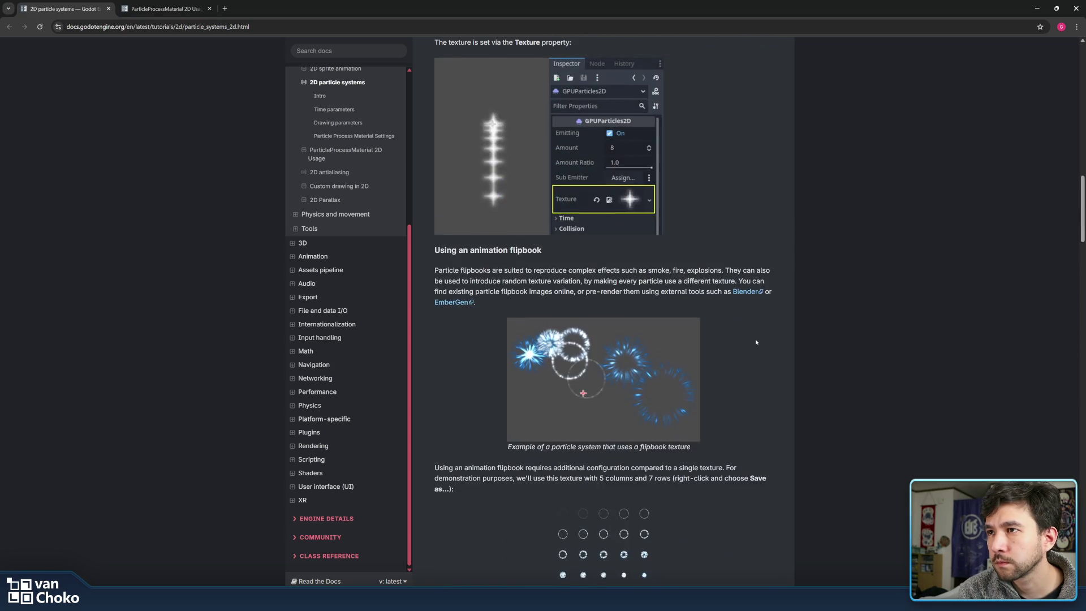
pyautogui.scroll(1, 756, 343)
pyautogui.scroll(5, 756, 342)
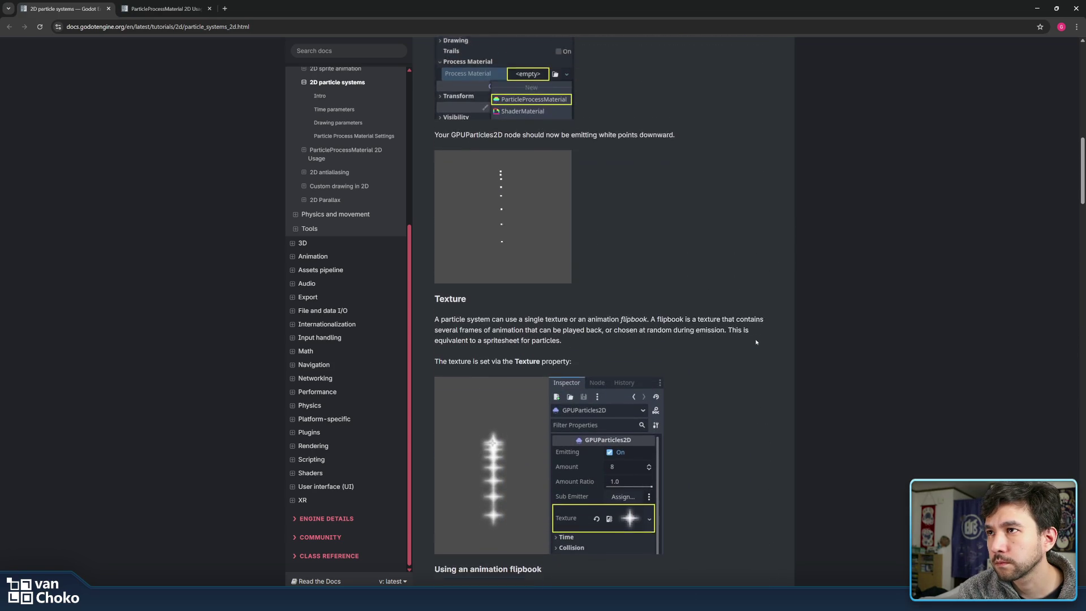
pyautogui.scroll(7, 755, 339)
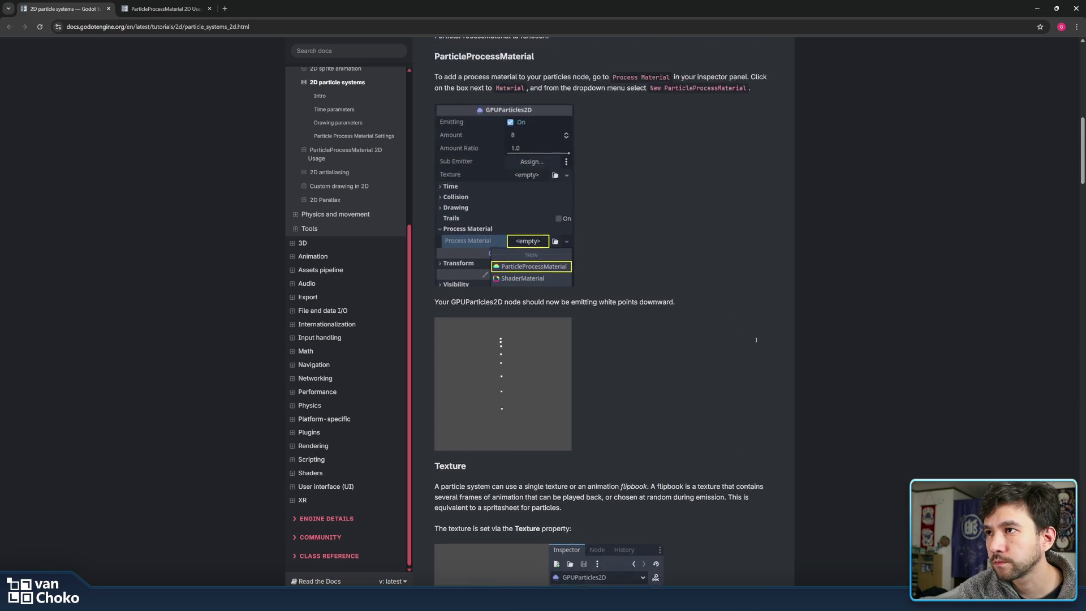
pyautogui.scroll(6, 756, 342)
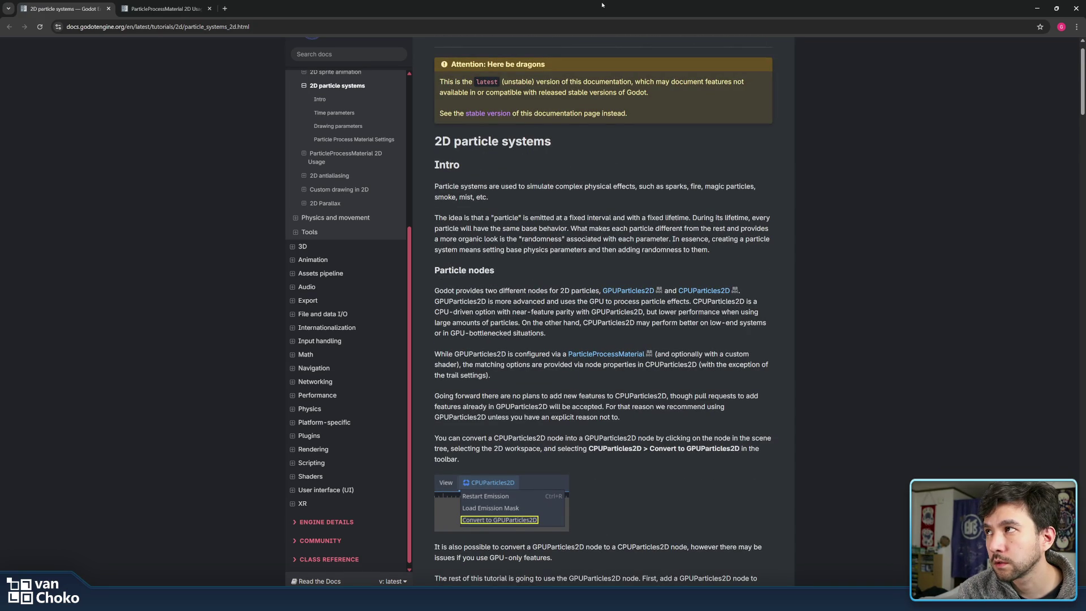
pyautogui.click(1036, 8)
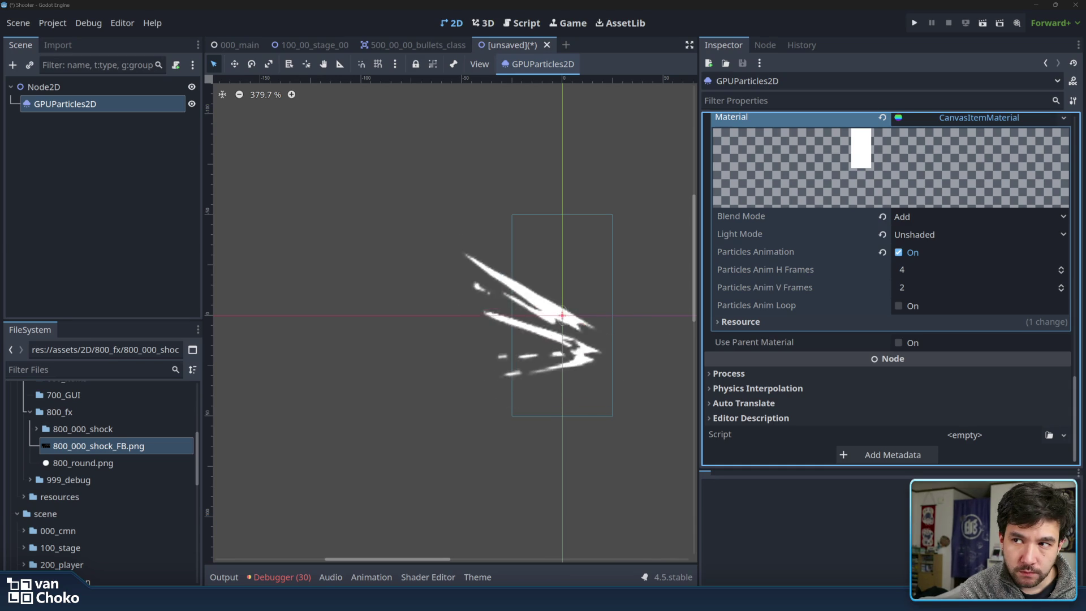
pyautogui.scroll(-10, 526, 308)
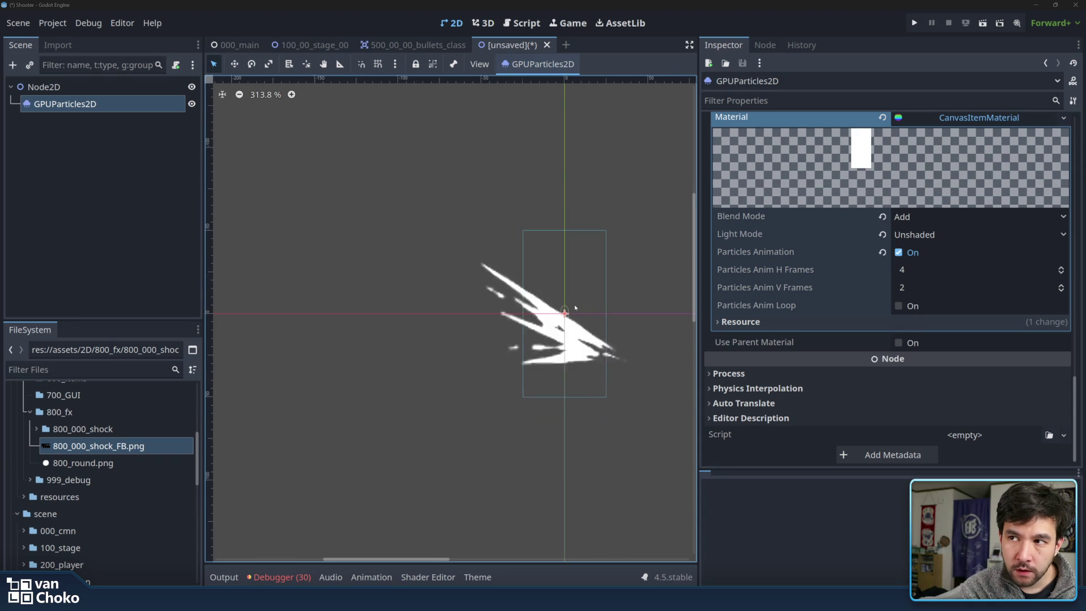
# Scroll to the Spawn group and expand Velocity, after toggling Position and Angle.
pyautogui.scroll(-4, 573, 308)
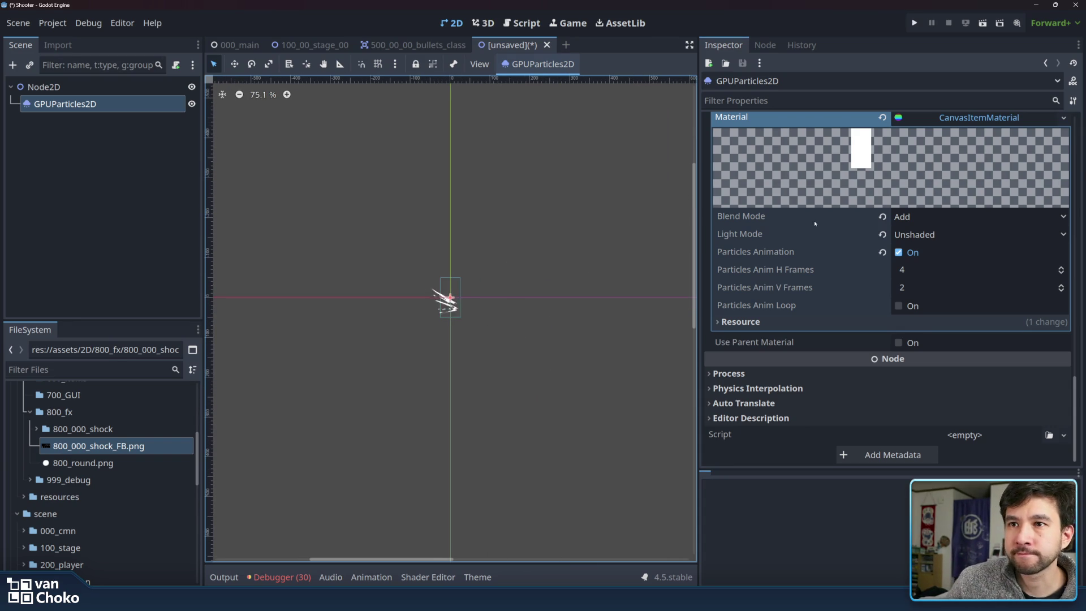
pyautogui.scroll(10, 814, 223)
pyautogui.scroll(2, 872, 246)
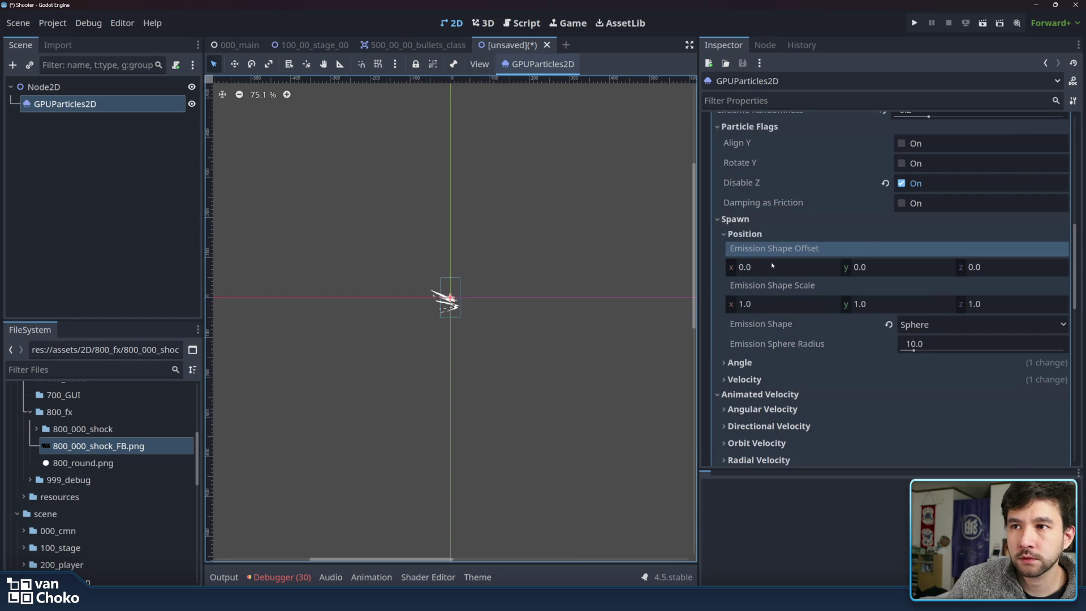
pyautogui.click(774, 234)
pyautogui.click(773, 236)
pyautogui.click(773, 236)
pyautogui.click(773, 250)
pyautogui.click(772, 250)
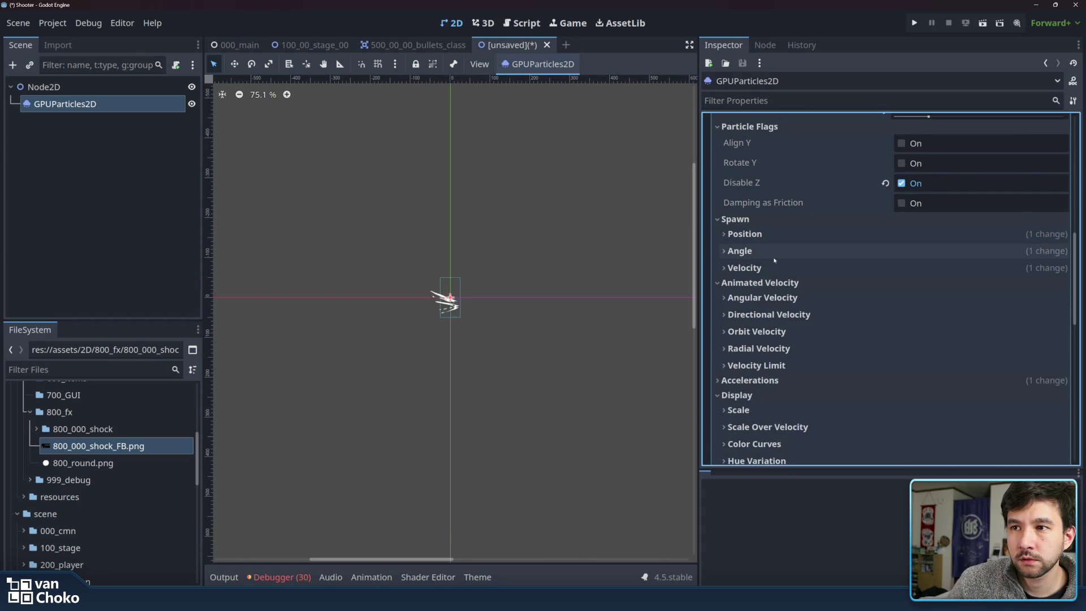
pyautogui.click(772, 268)
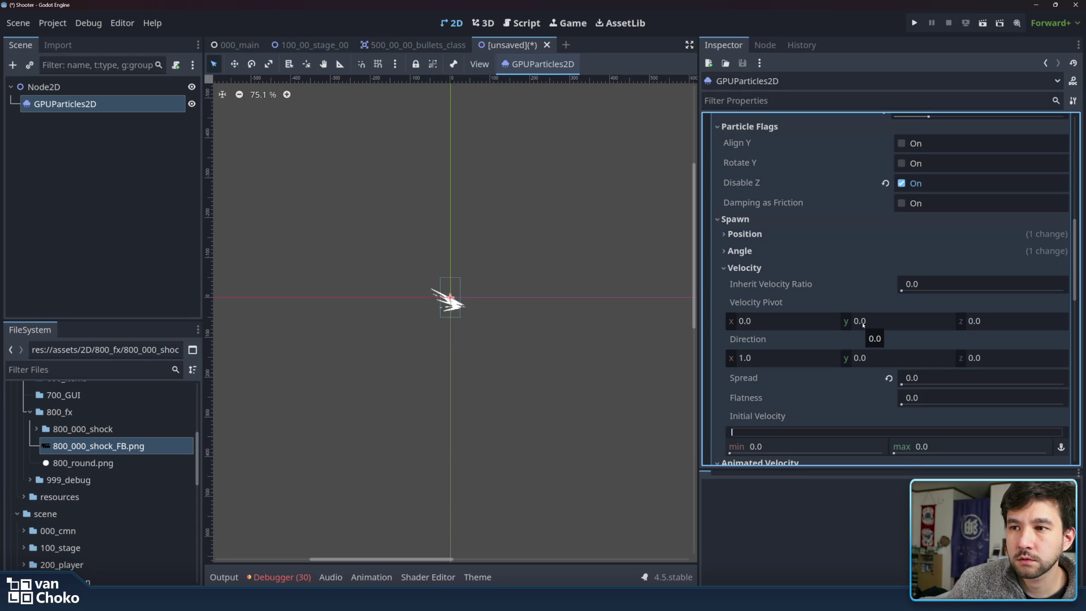
# Set the emission offset y to -32 and revert the emission shape to Point.
pyautogui.click(785, 232)
pyautogui.click(879, 265)
pyautogui.write('-32')
pyautogui.press('Return')
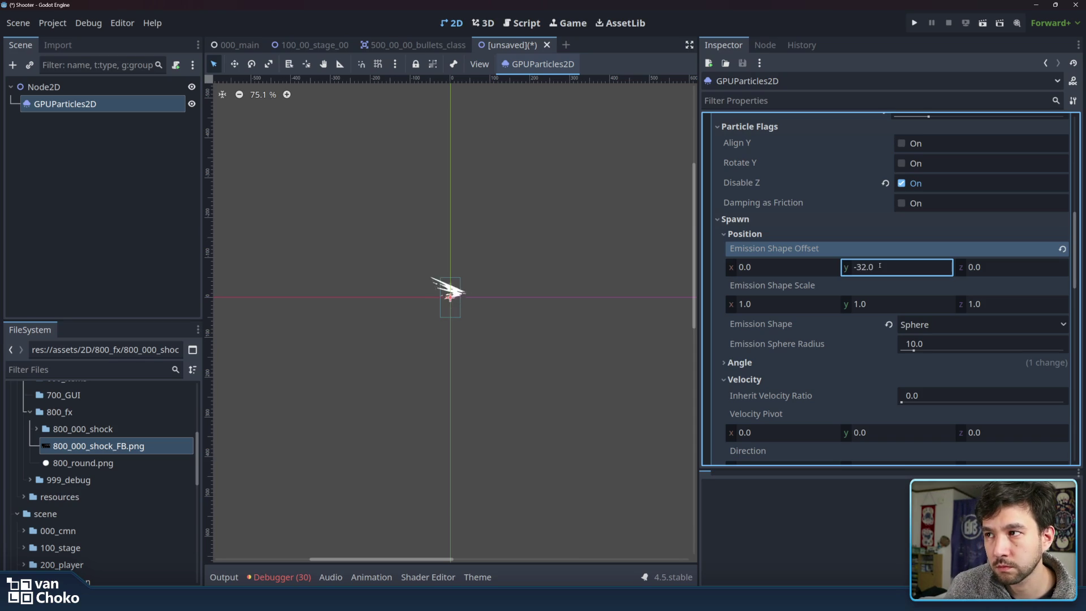
pyautogui.scroll(-2, 879, 265)
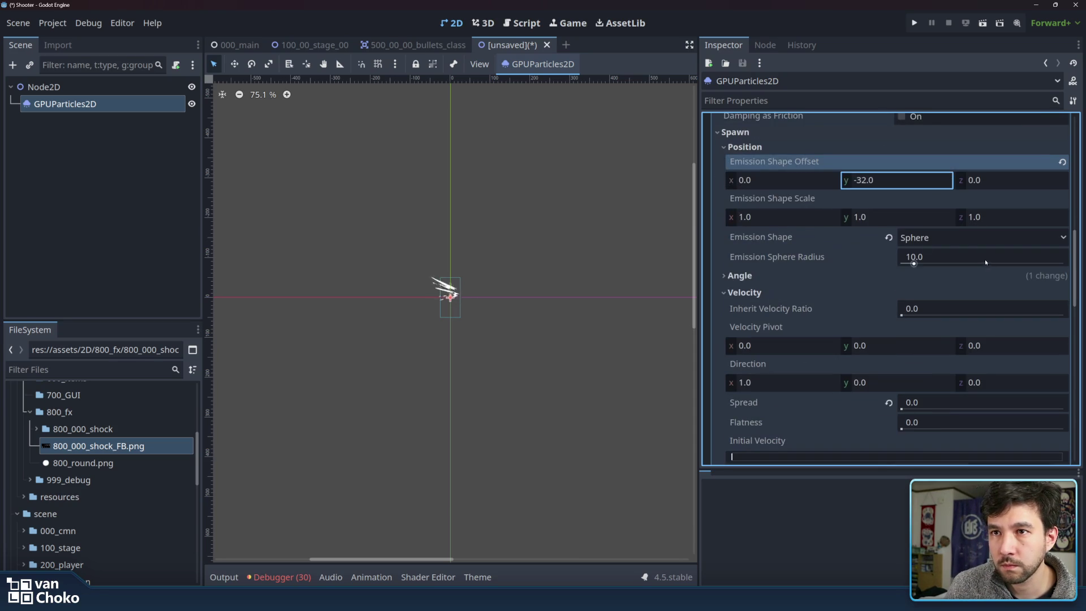
pyautogui.click(888, 238)
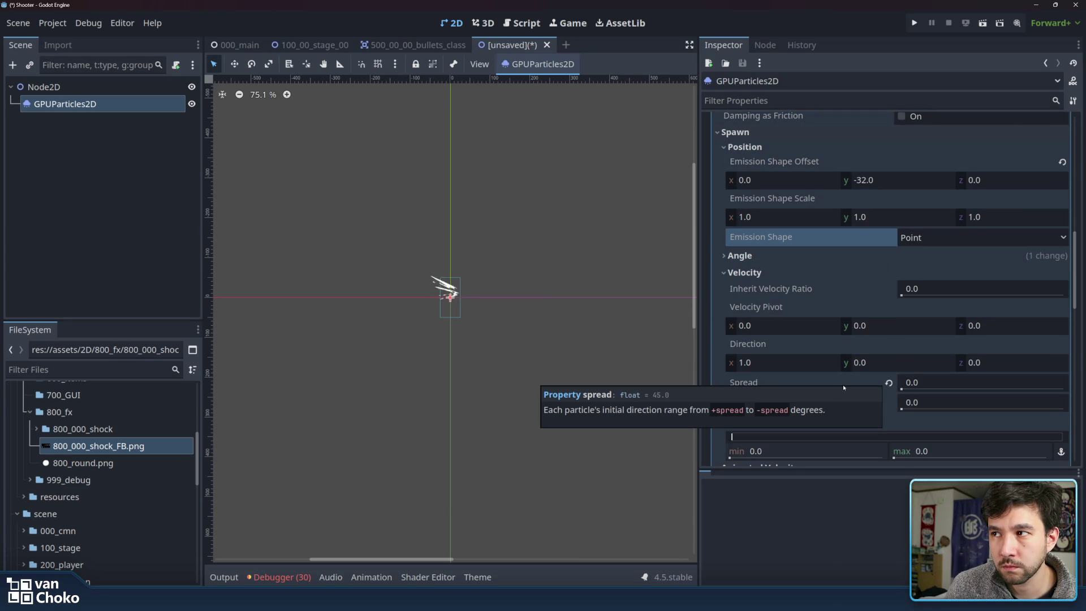
pyautogui.scroll(-2, 882, 374)
pyautogui.scroll(4, 923, 357)
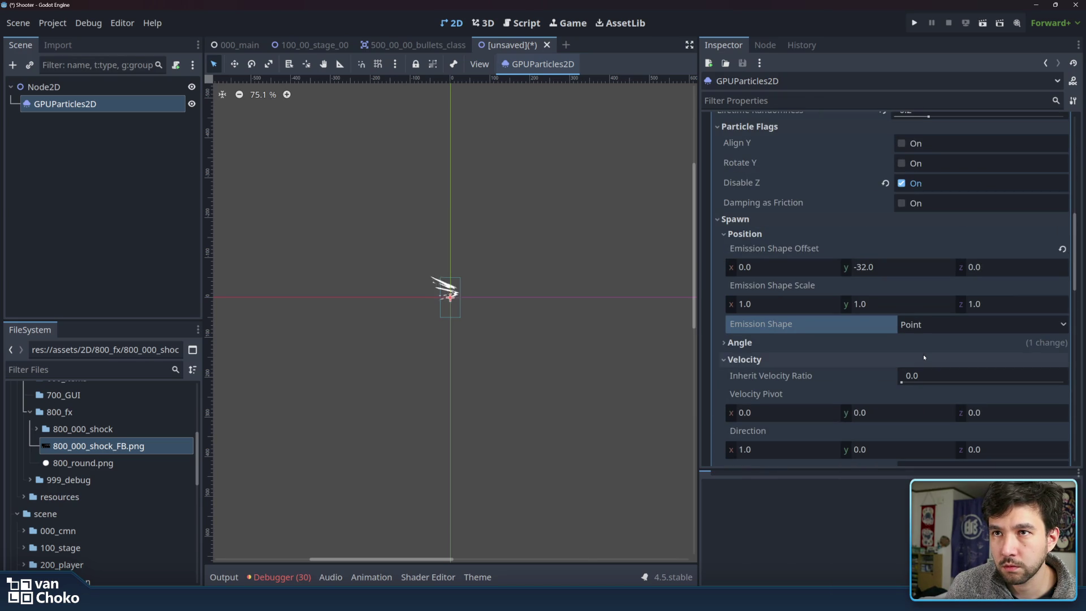
pyautogui.scroll(3, 884, 325)
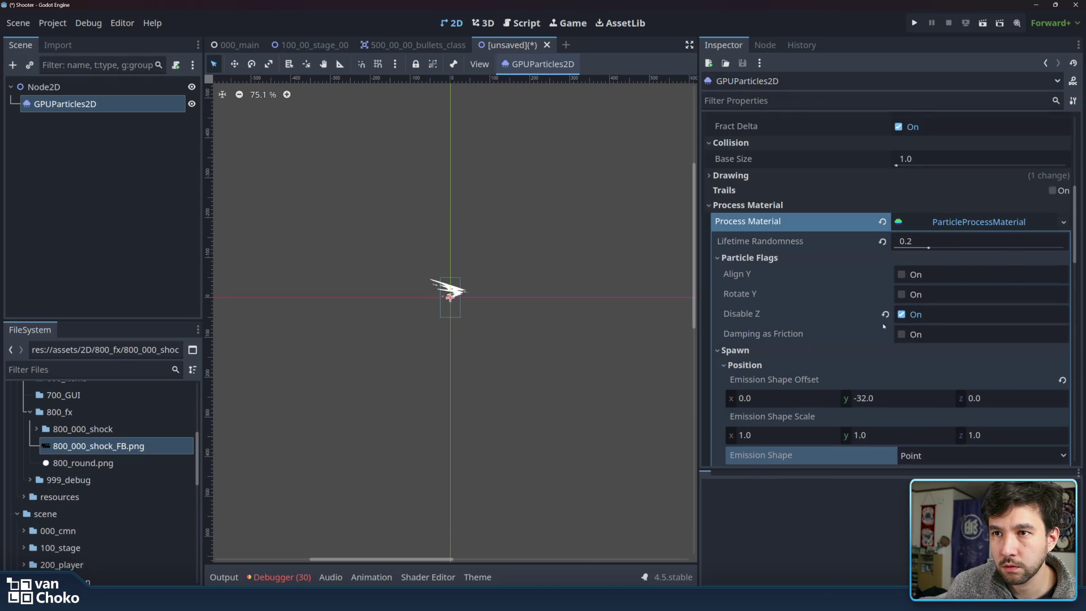
# Set the emission offset x to -48, keeping the emission shape as Point.
pyautogui.click(760, 398)
pyautogui.write('-48')
pyautogui.press('Return')
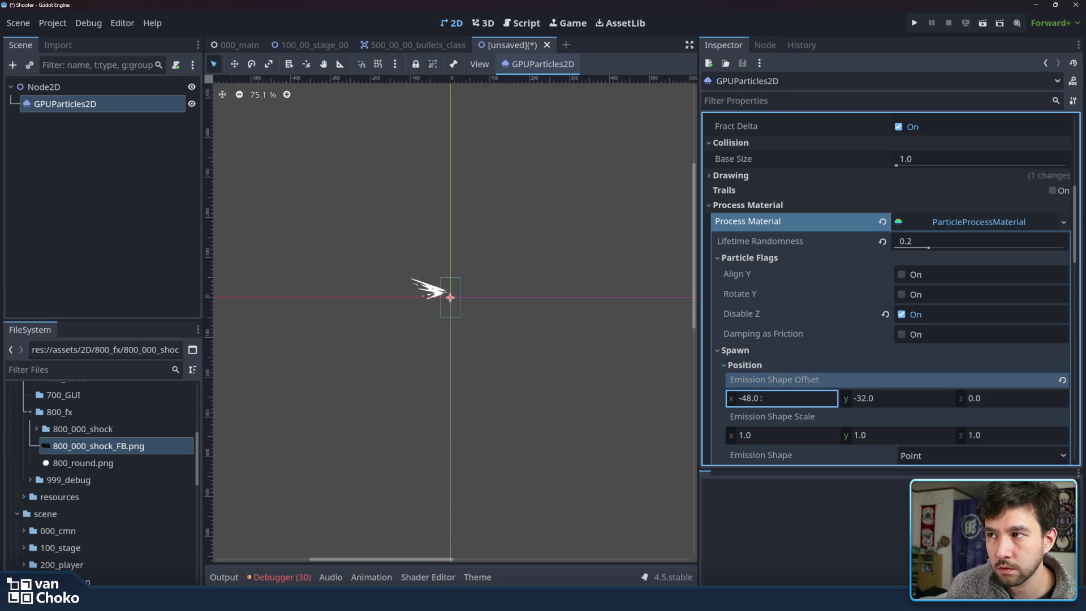
pyautogui.click(834, 364)
pyautogui.click(834, 364)
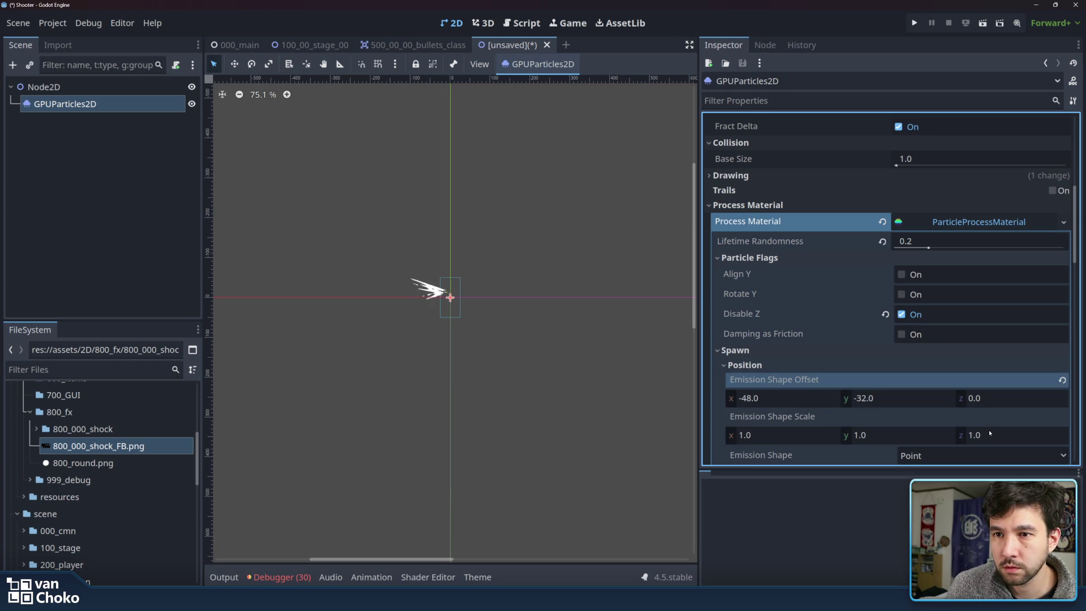
pyautogui.scroll(-3, 972, 404)
pyautogui.click(948, 373)
pyautogui.click(913, 370)
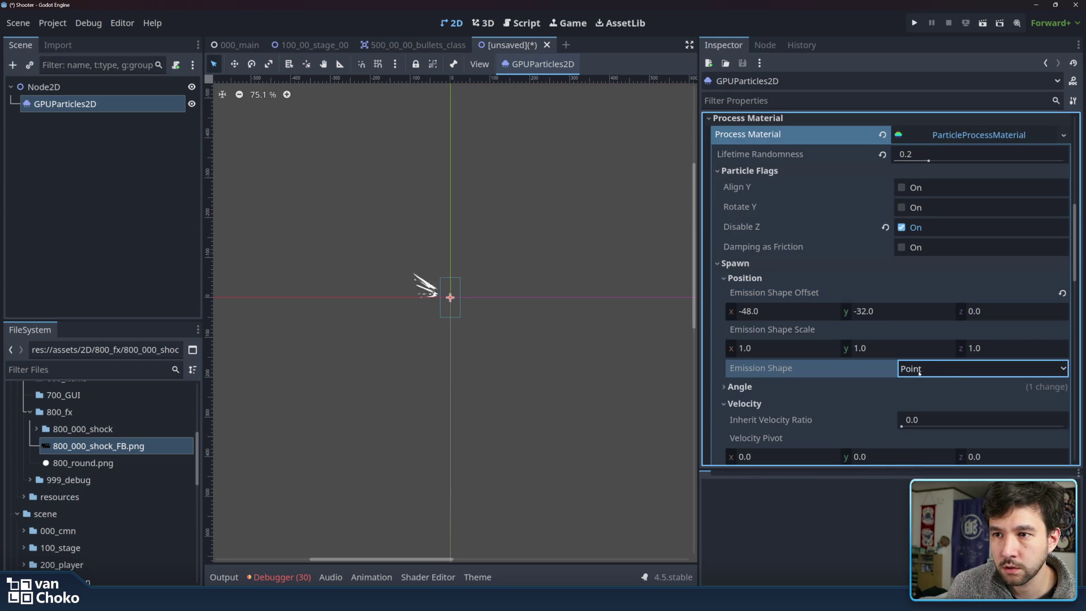
pyautogui.click(935, 388)
pyautogui.scroll(-3, 937, 391)
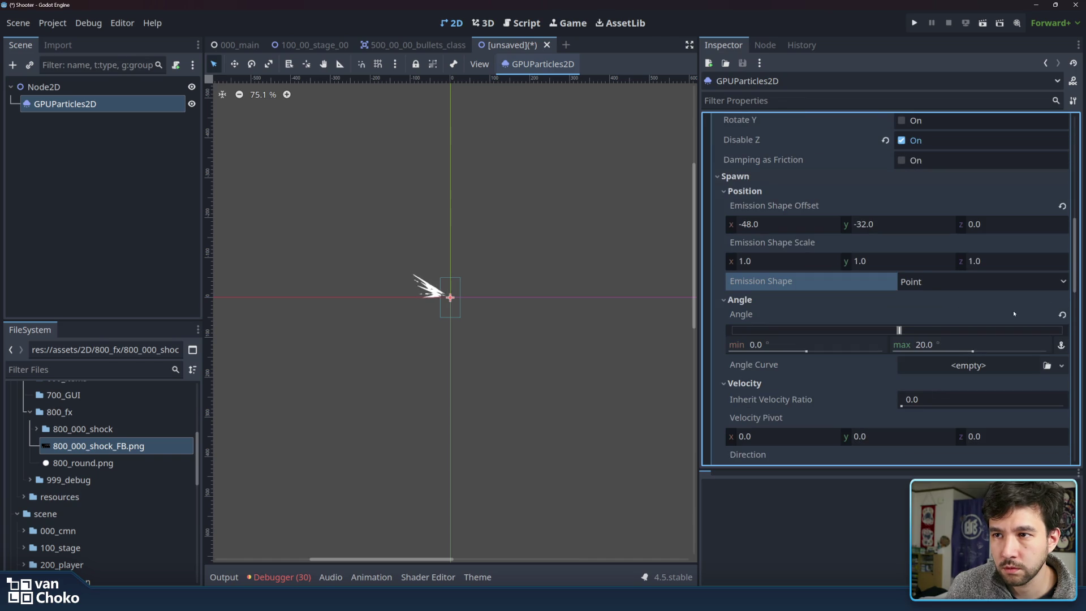
# Reset the particle angle to zero and nudge the velocity pivot's x and y values.
pyautogui.click(1062, 315)
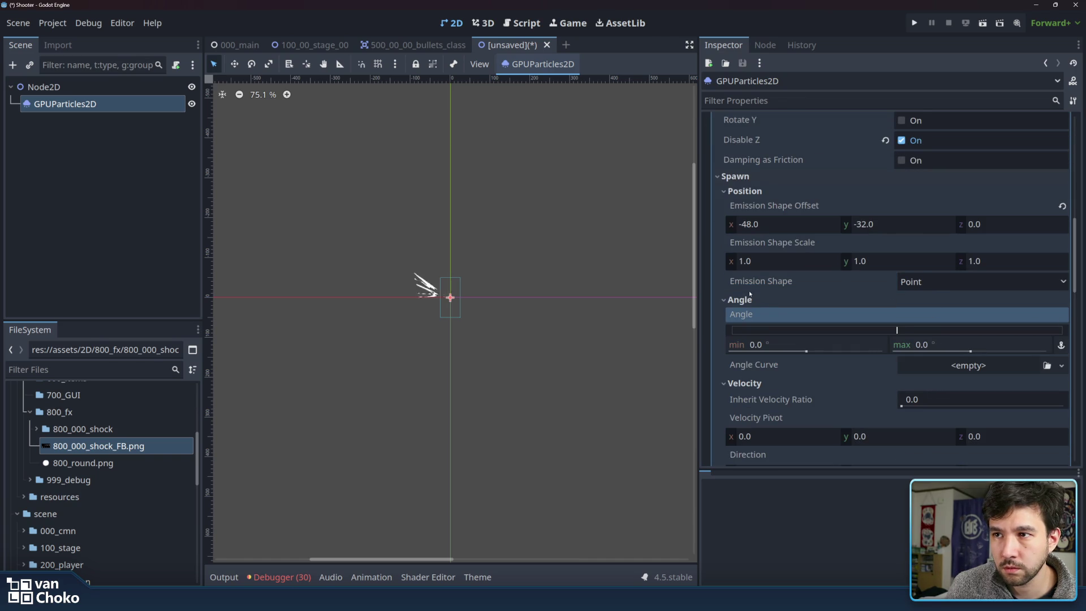
pyautogui.click(722, 301)
pyautogui.click(738, 317)
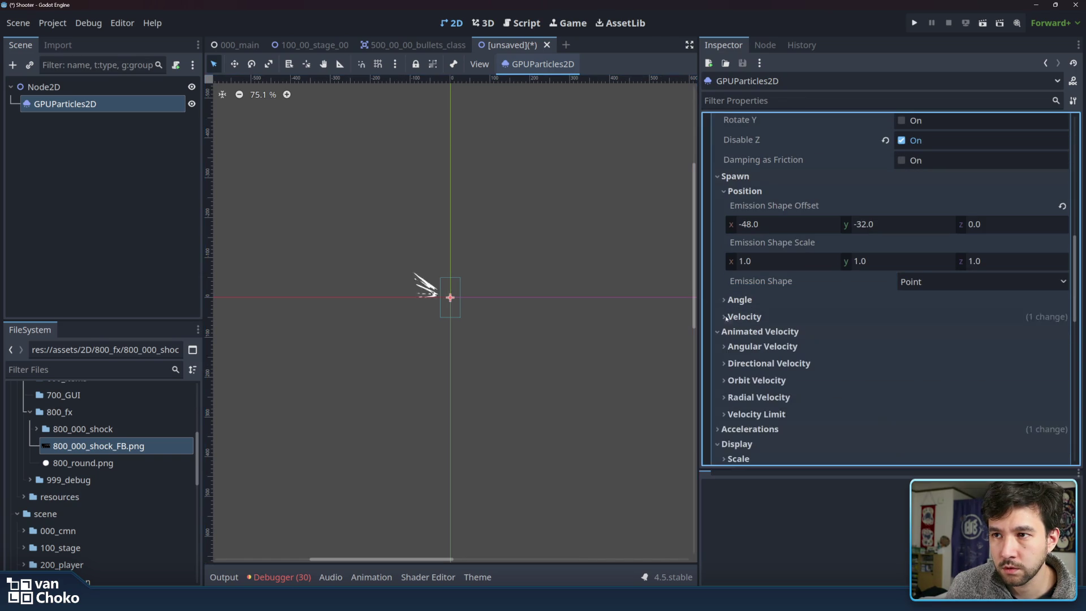
pyautogui.click(726, 318)
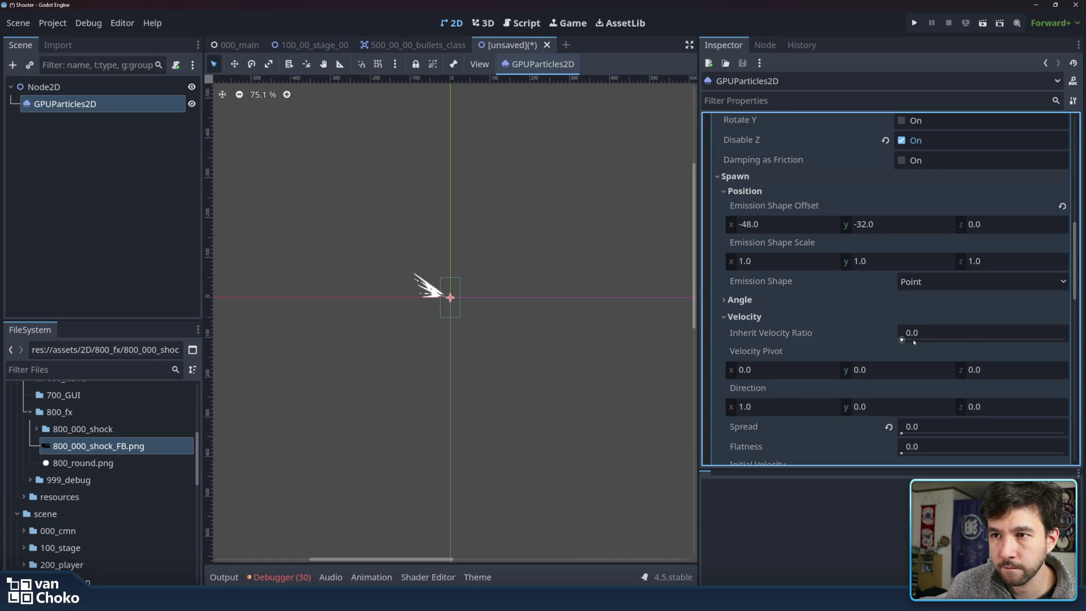
pyautogui.moveTo(730, 371); pyautogui.dragTo(769, 371)
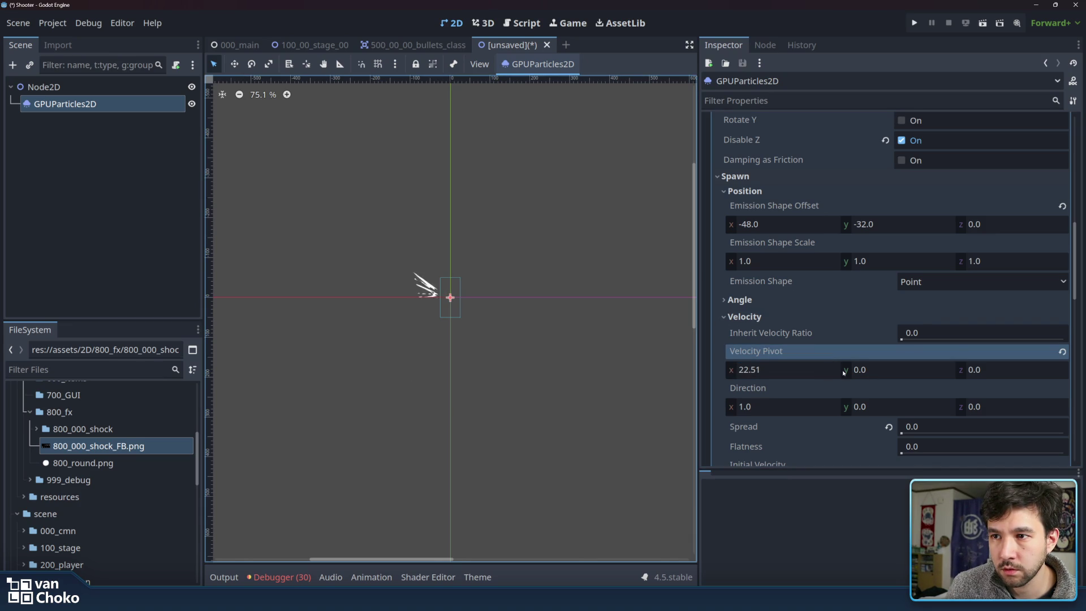
pyautogui.moveTo(847, 372); pyautogui.dragTo(866, 372)
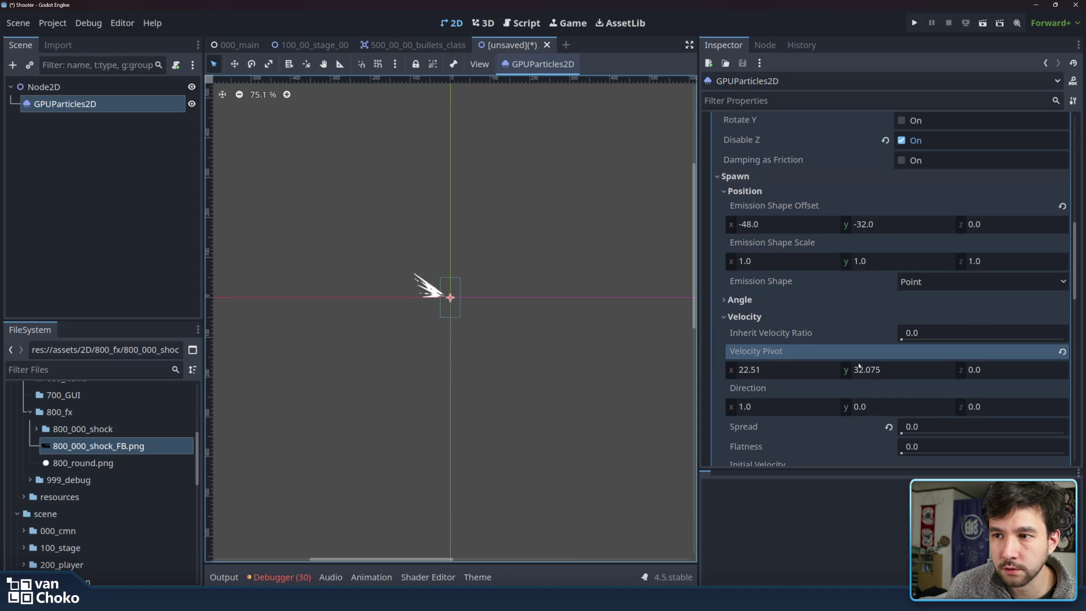
# Set velocity direction x to -1, initial velocity to 165.6 and spread to about 10.8.
pyautogui.scroll(-3, 950, 313)
pyautogui.moveTo(901, 302); pyautogui.dragTo(987, 303)
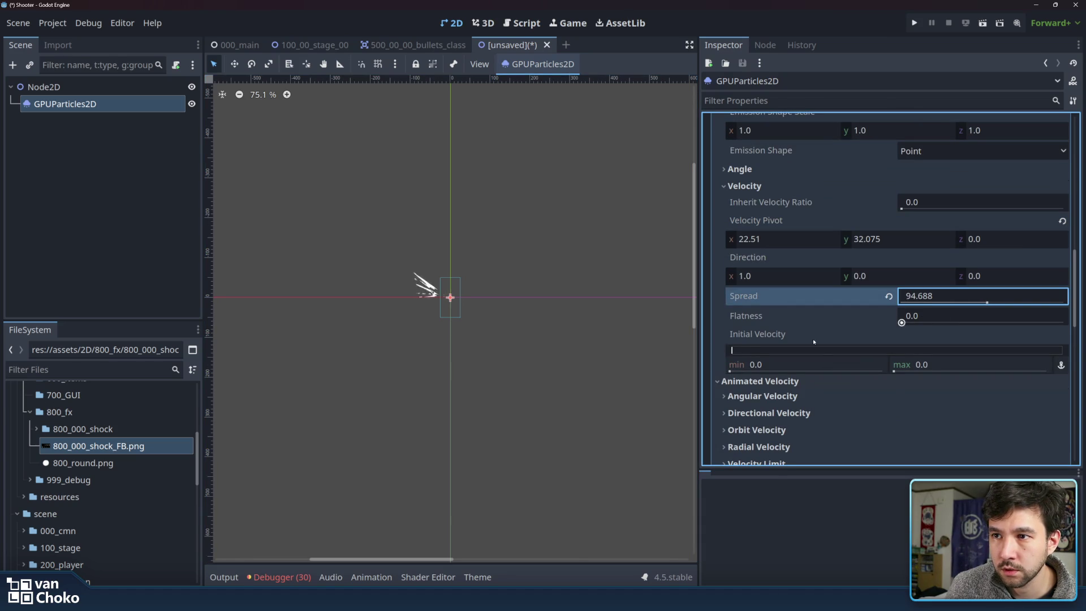
pyautogui.moveTo(754, 351); pyautogui.dragTo(808, 352)
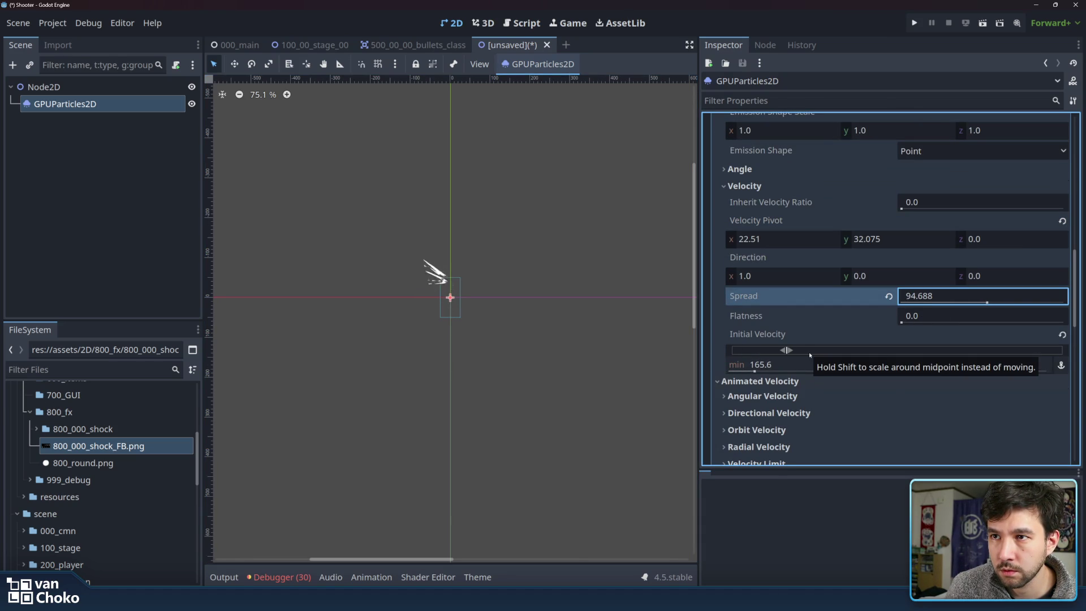
pyautogui.moveTo(987, 303); pyautogui.dragTo(910, 302)
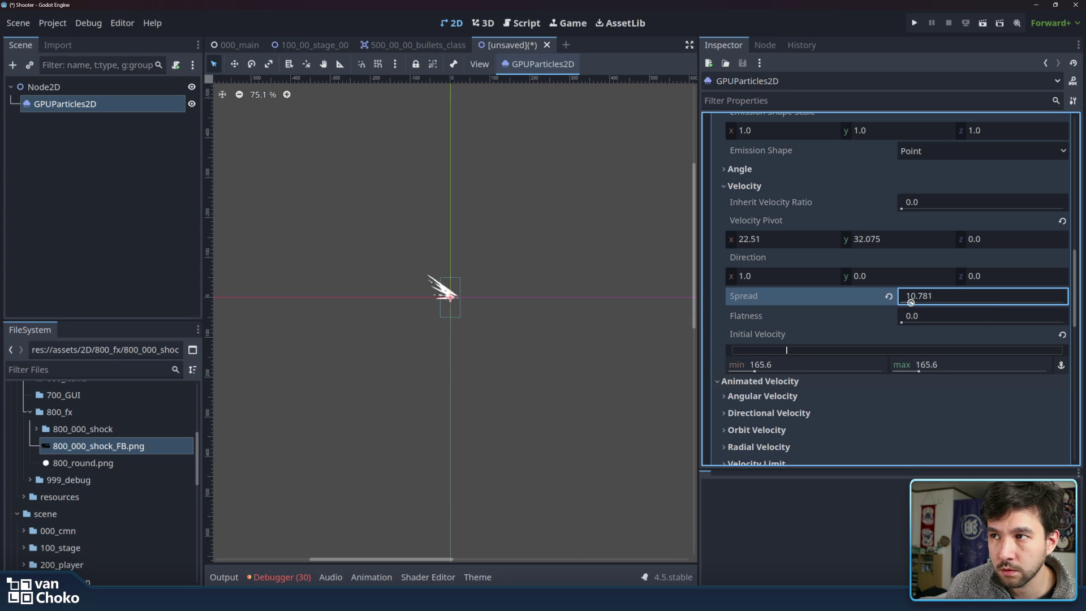
pyautogui.click(765, 276)
pyautogui.write('-1')
pyautogui.press('Return')
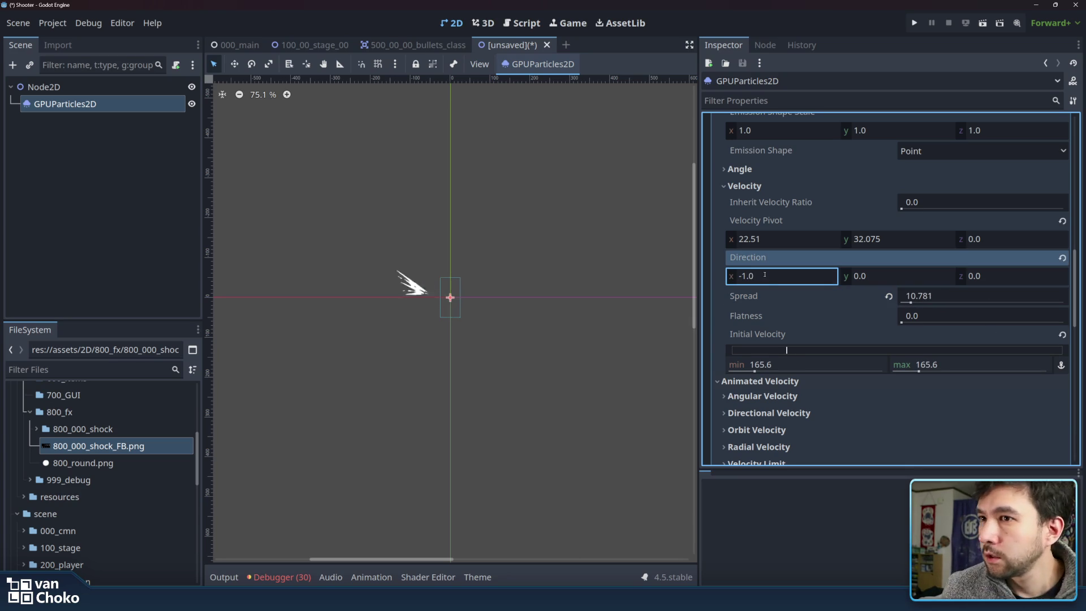
# Adjust the velocity pivot's x and y, then try a negative particle angle and reset it.
pyautogui.moveTo(801, 237); pyautogui.dragTo(774, 238)
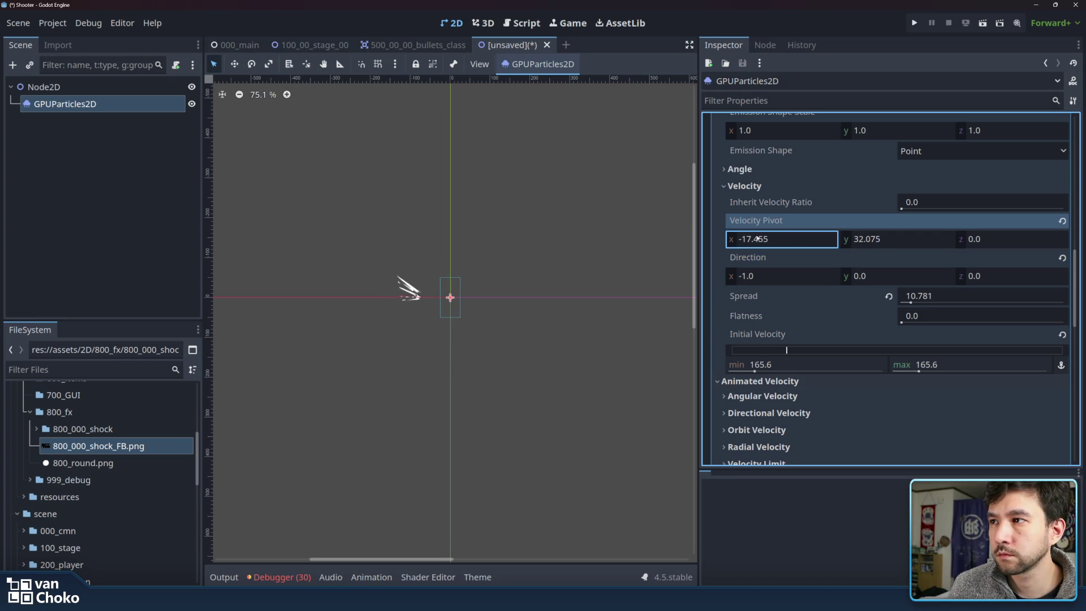
pyautogui.moveTo(907, 237); pyautogui.dragTo(875, 238)
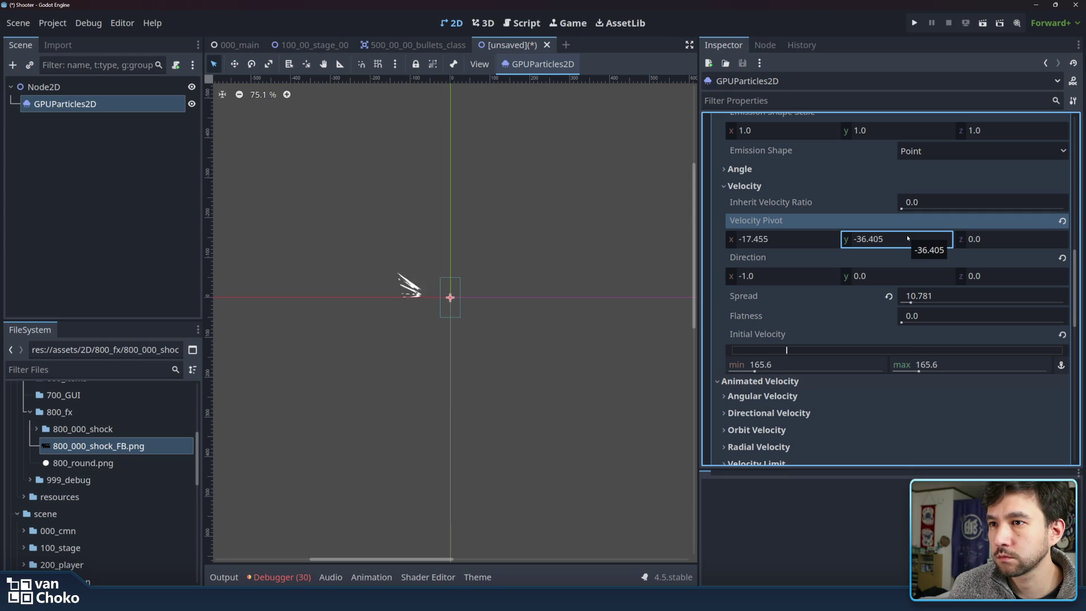
pyautogui.scroll(2, 871, 243)
pyautogui.click(882, 213)
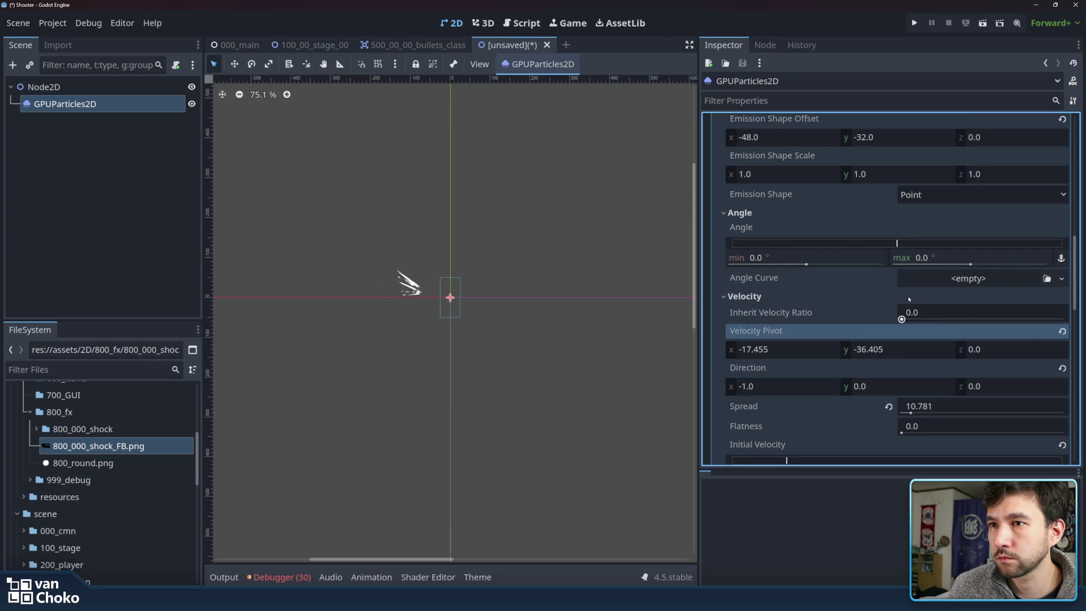
pyautogui.moveTo(947, 242)
pyautogui.mouseDown()
pyautogui.moveTo(966, 242)
pyautogui.moveTo(871, 247)
pyautogui.moveTo(1033, 246)
pyautogui.mouseUp()
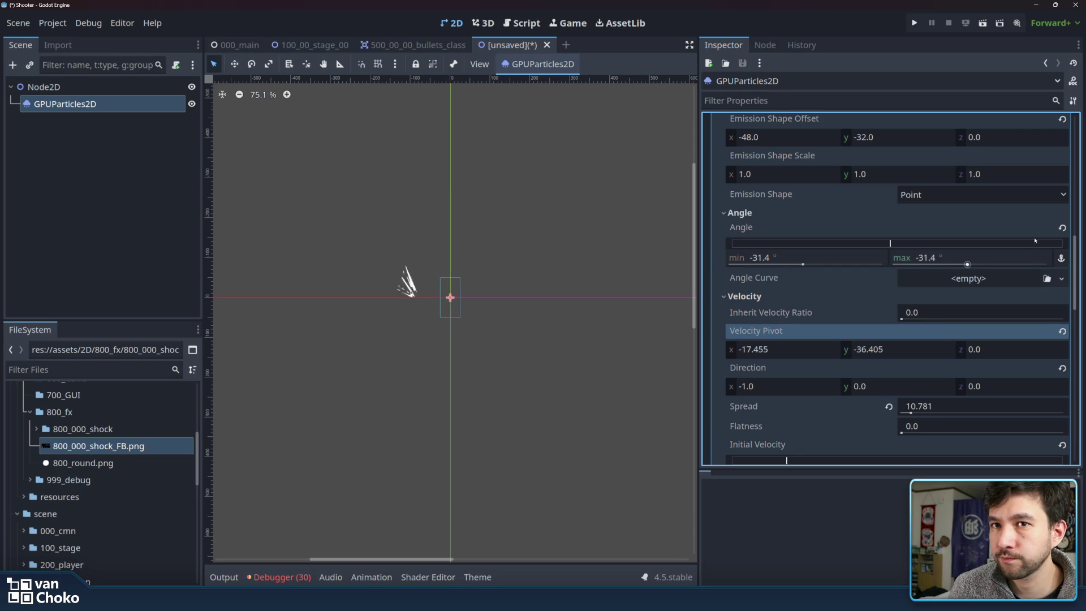
pyautogui.click(1061, 228)
pyautogui.click(772, 213)
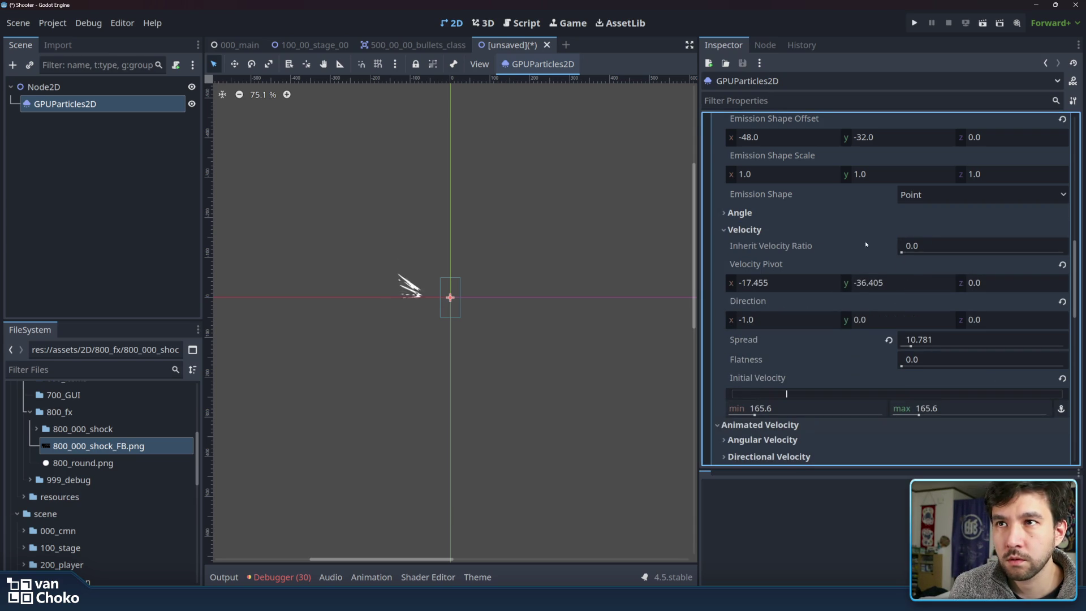
# Reset the velocity pivot, then set it to x -48 and y -32.
pyautogui.scroll(5, 903, 280)
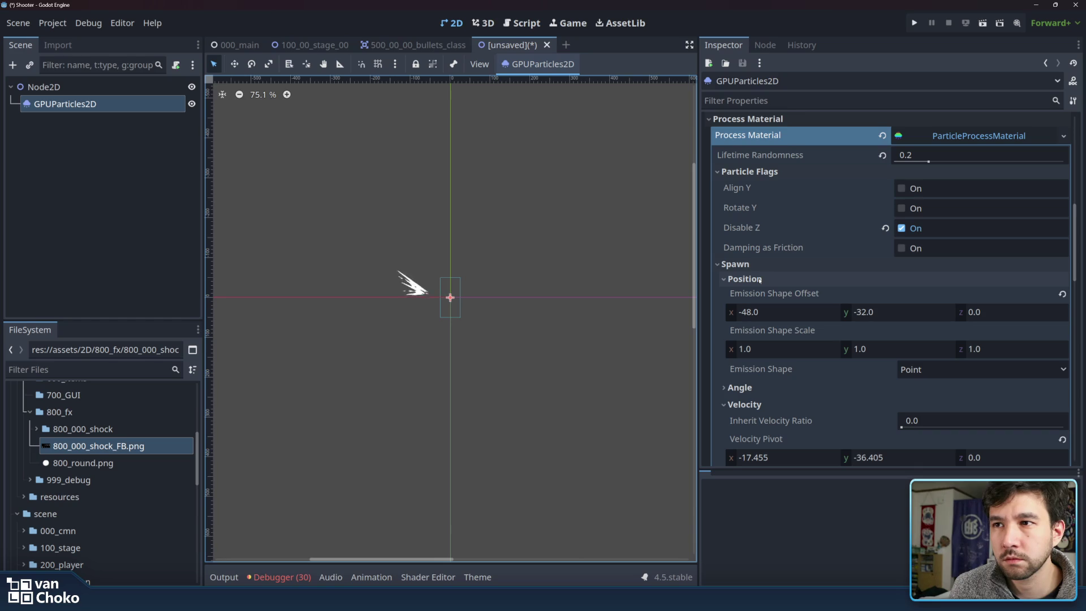
pyautogui.scroll(-4, 886, 326)
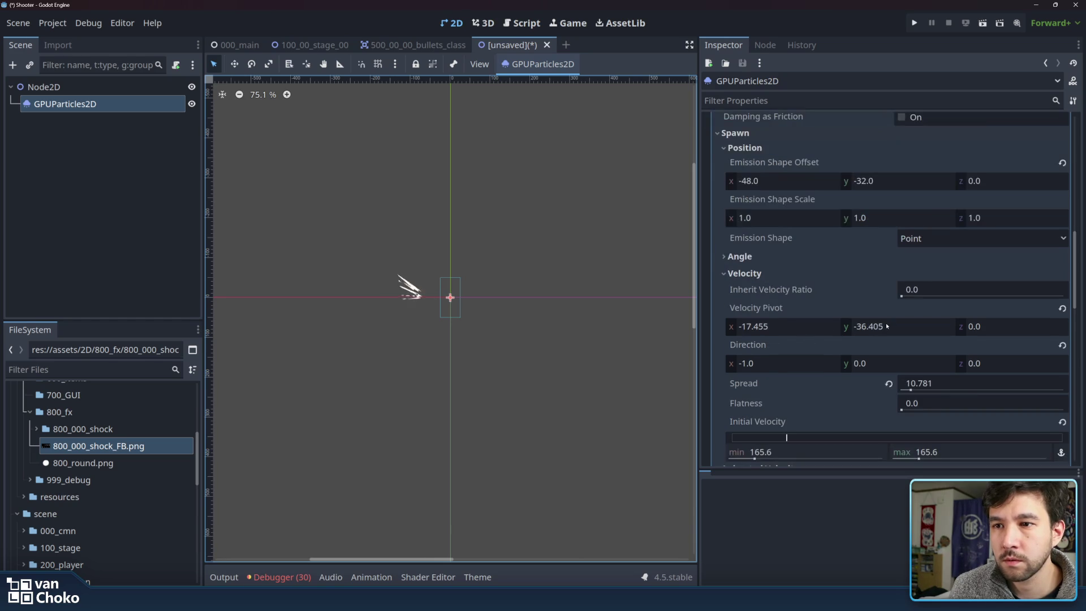
pyautogui.click(1063, 309)
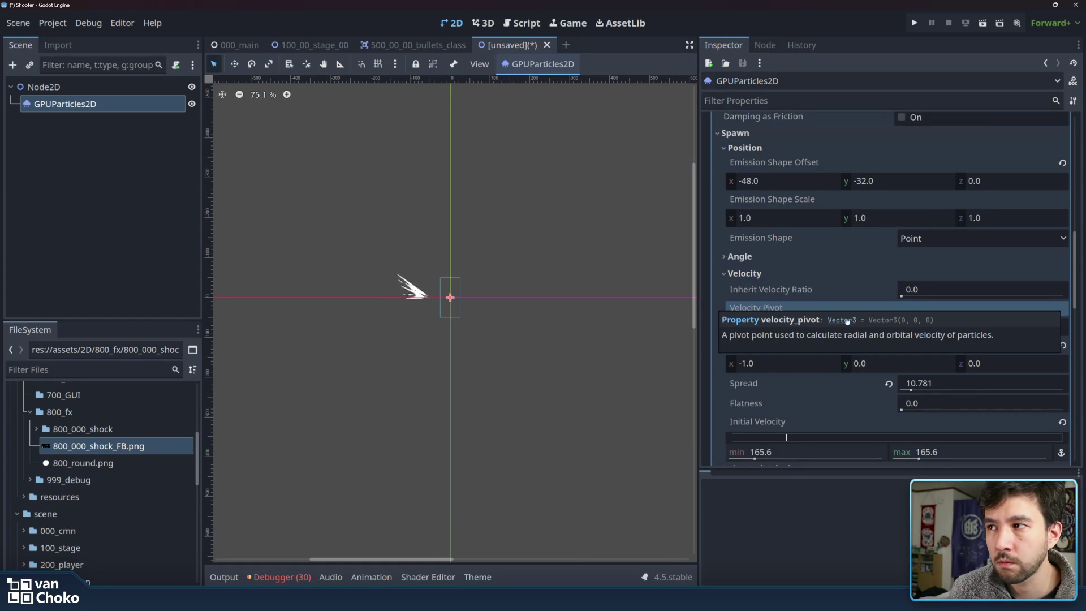
pyautogui.click(833, 316)
pyautogui.click(880, 328)
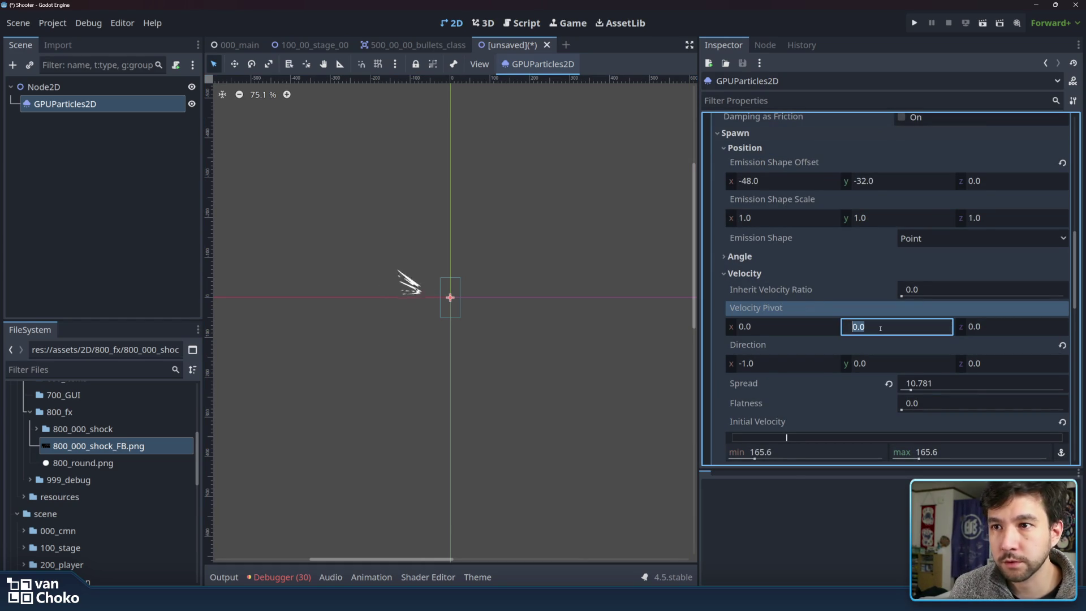
pyautogui.write('-32')
pyautogui.press('Return')
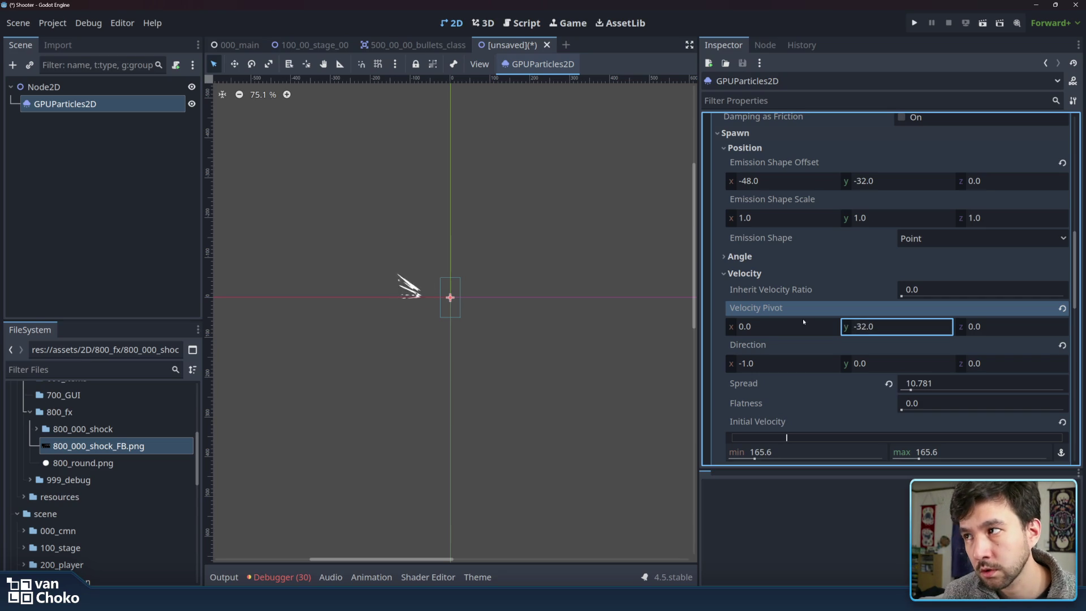
pyautogui.click(785, 326)
pyautogui.write('-48')
pyautogui.press('Return')
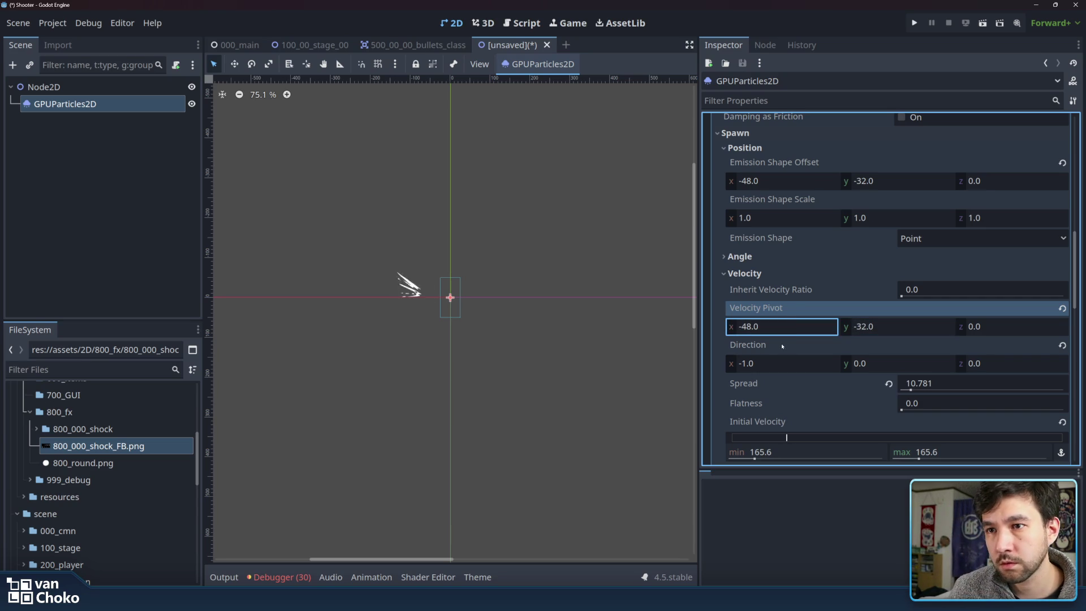
# Set the emission spread to 20 and lower the initial velocity.
pyautogui.click(927, 385)
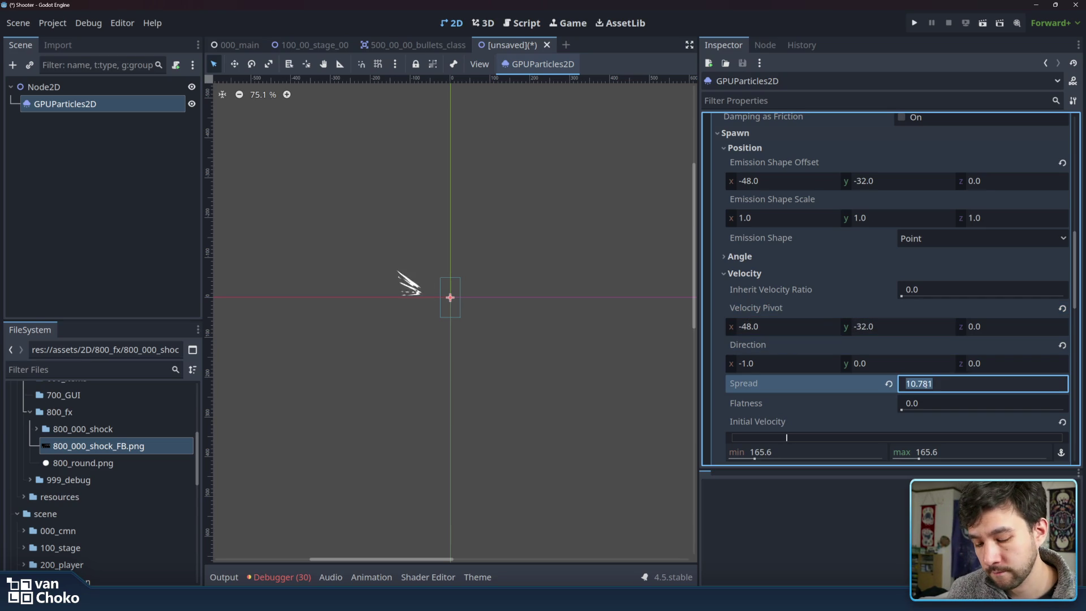
pyautogui.write('20')
pyautogui.press('Return')
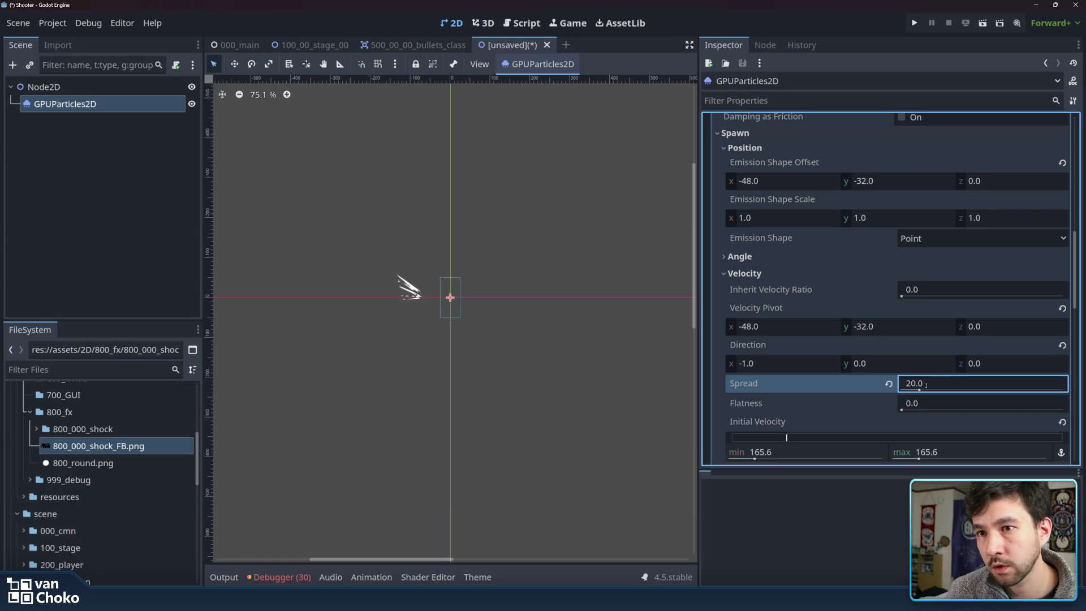
pyautogui.scroll(-2, 820, 373)
pyautogui.scroll(-4, 825, 348)
pyautogui.moveTo(786, 306)
pyautogui.mouseDown()
pyautogui.moveTo(744, 307)
pyautogui.moveTo(798, 309)
pyautogui.mouseUp()
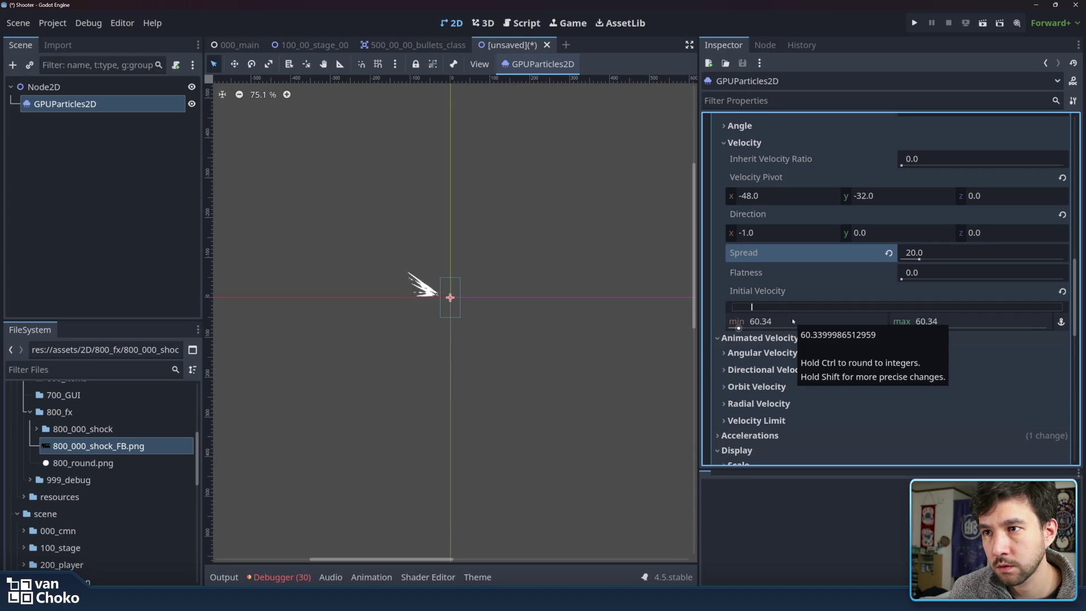
# Set initial velocity to range from minimum 0 to maximum 100.
pyautogui.click(791, 319)
pyautogui.write('20')
pyautogui.press('Return')
pyautogui.click(929, 318)
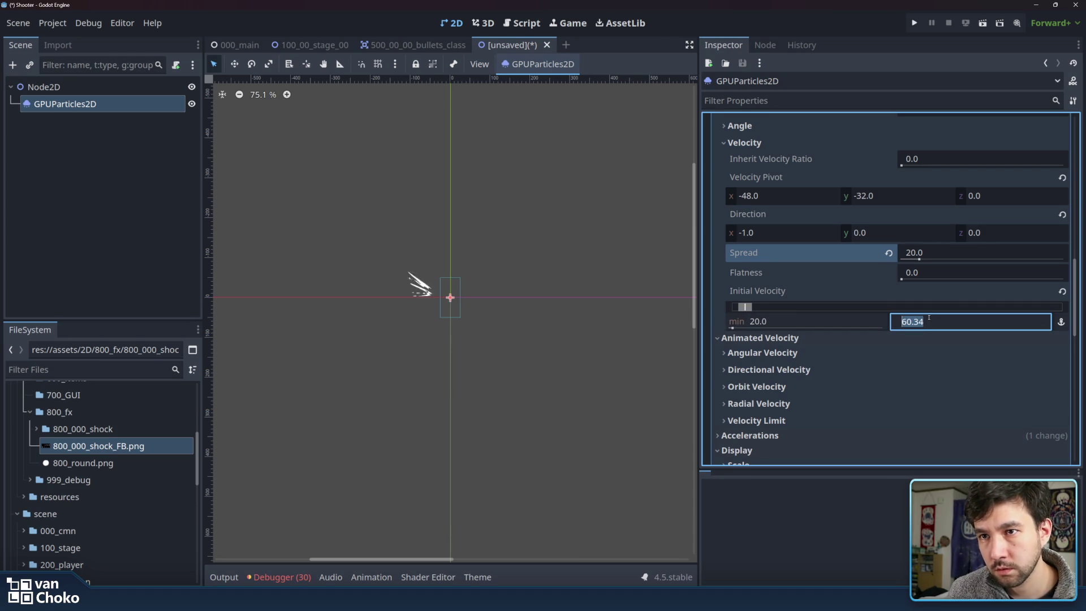
pyautogui.click(803, 321)
pyautogui.write('0')
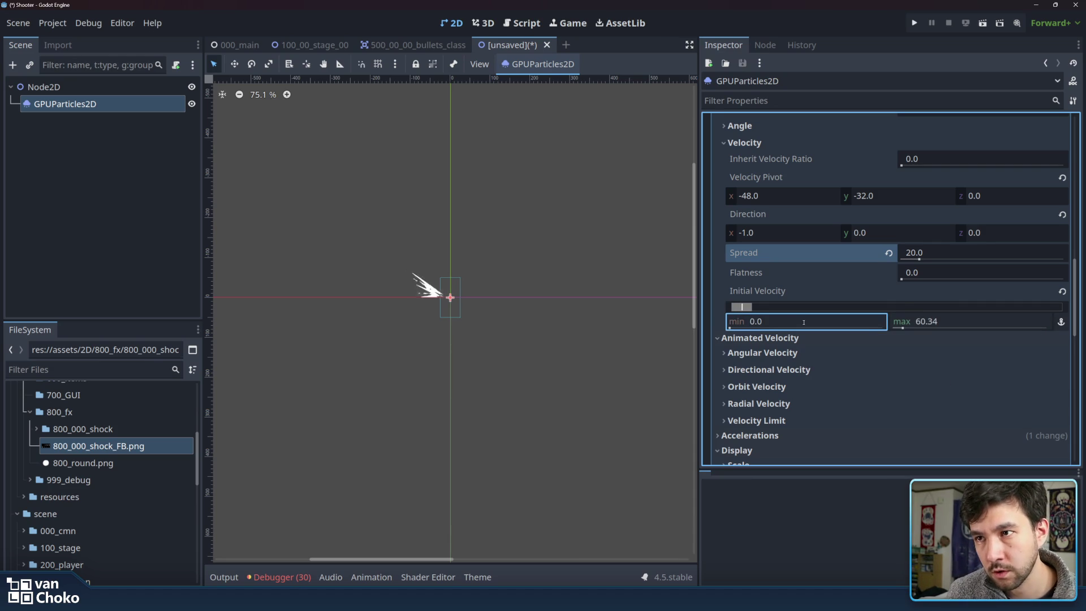
pyautogui.click(907, 320)
pyautogui.write('100')
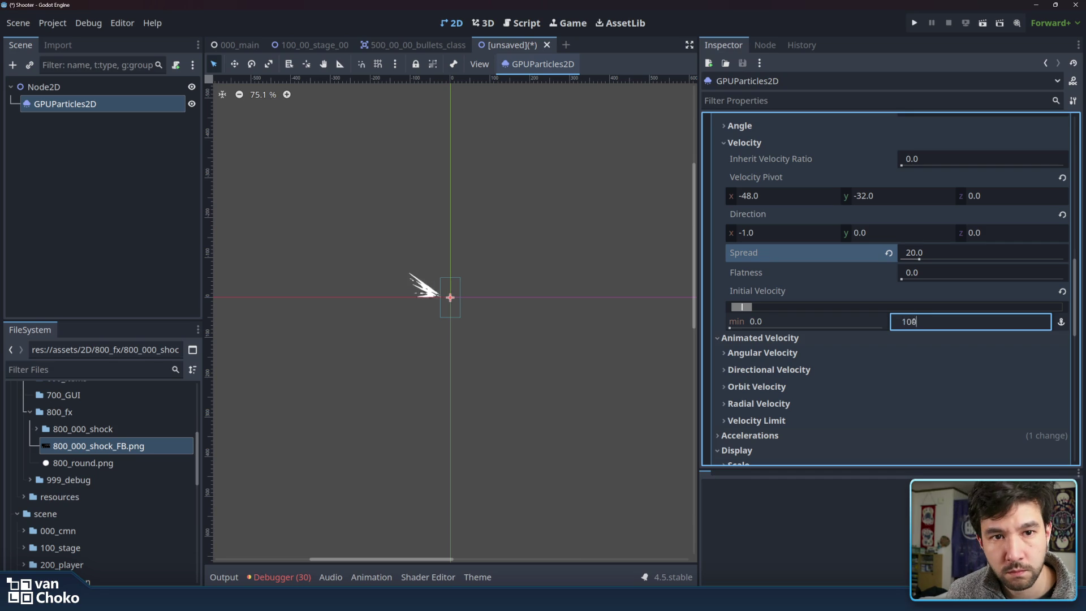
pyautogui.press('Return')
pyautogui.click(900, 349)
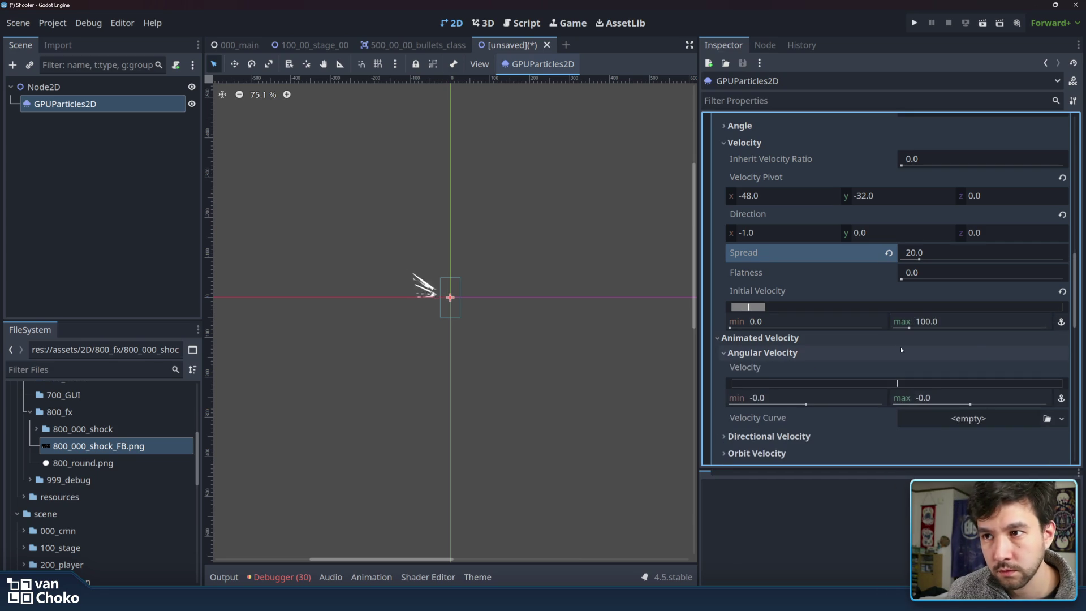
pyautogui.scroll(-3, 869, 312)
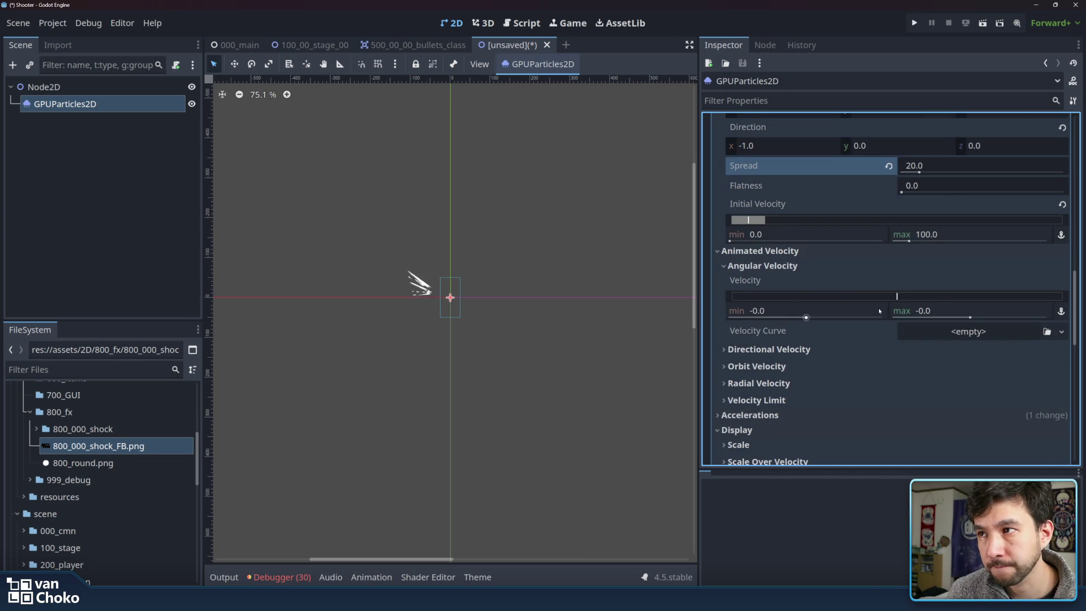
pyautogui.moveTo(878, 307)
pyautogui.mouseDown()
pyautogui.moveTo(1021, 305)
pyautogui.moveTo(837, 299)
pyautogui.moveTo(927, 291)
pyautogui.mouseUp()
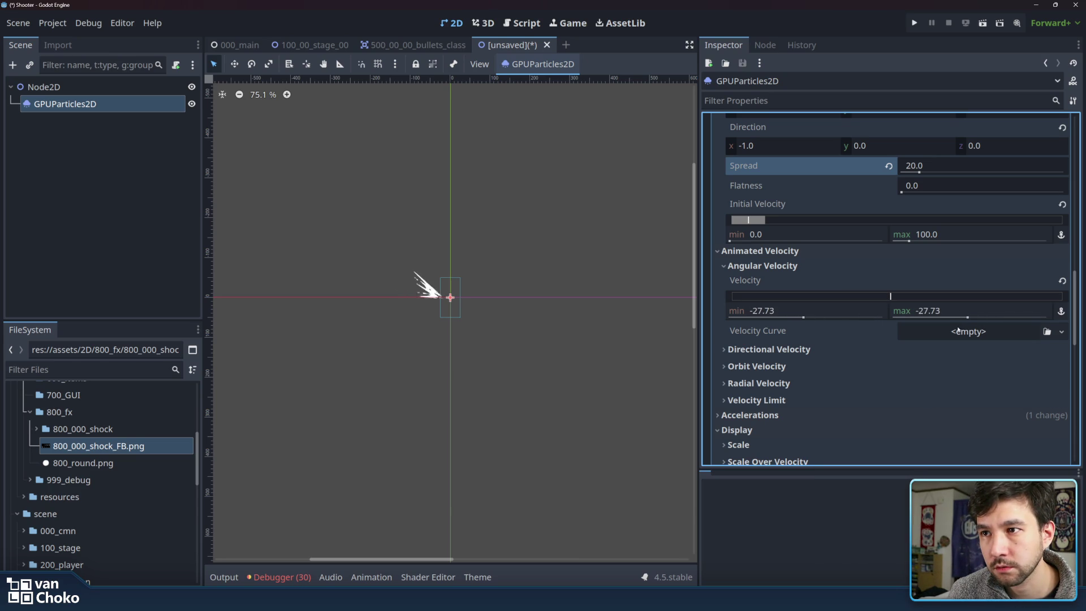
pyautogui.click(829, 334)
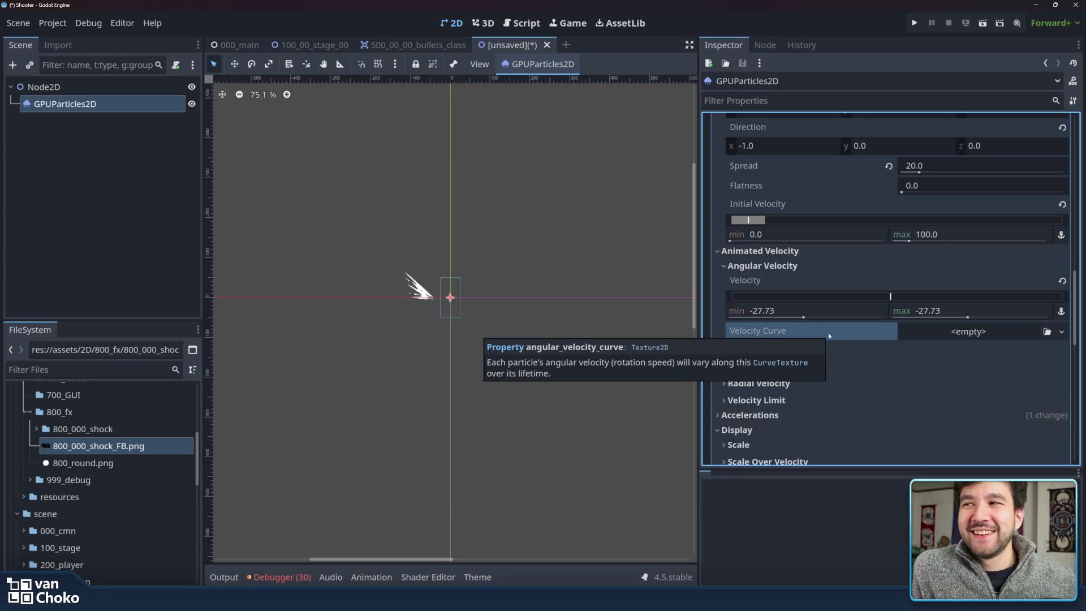
pyautogui.moveTo(977, 293)
pyautogui.mouseDown()
pyautogui.moveTo(909, 298)
pyautogui.moveTo(985, 298)
pyautogui.moveTo(943, 298)
pyautogui.mouseUp()
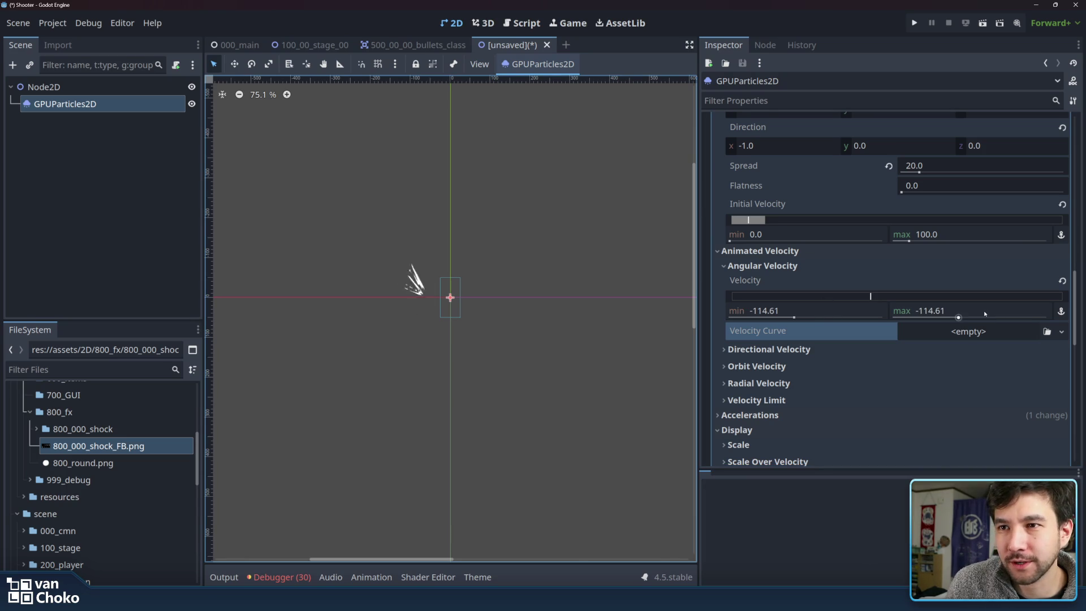
pyautogui.click(1061, 281)
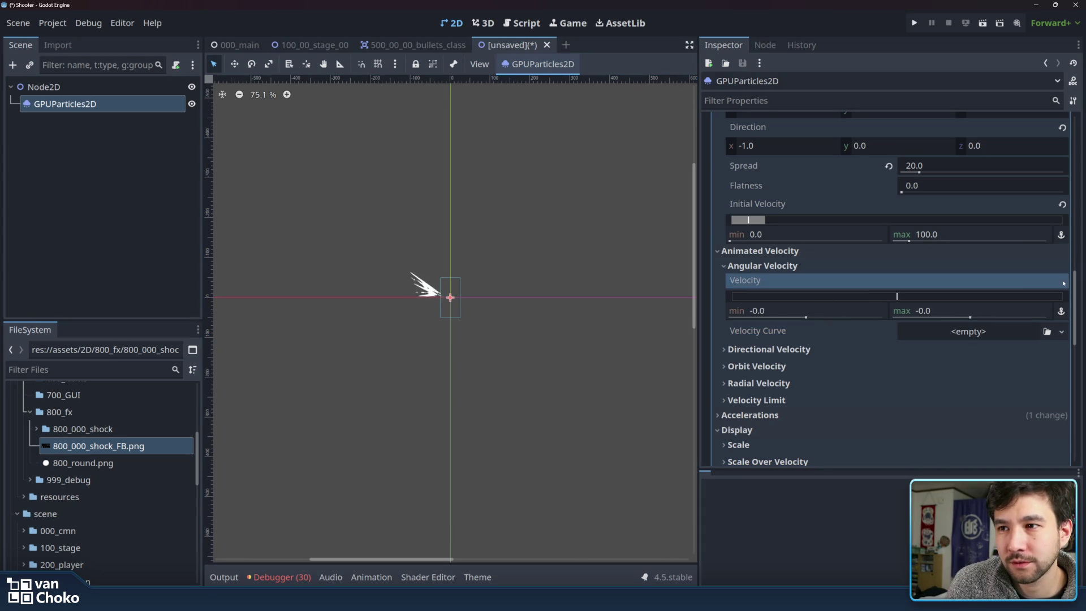
pyautogui.click(806, 354)
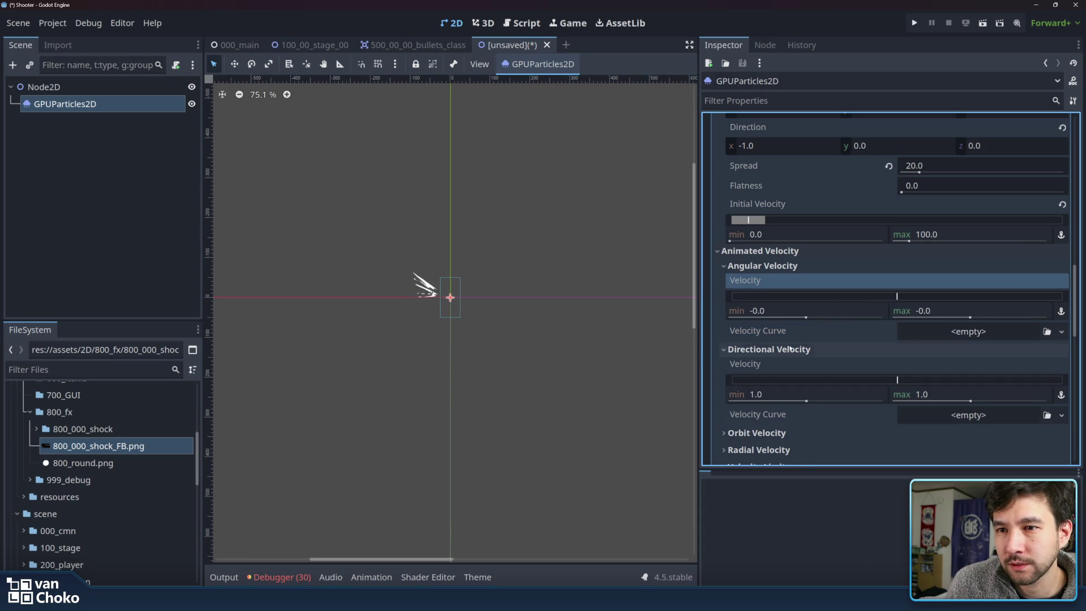
pyautogui.click(780, 353)
pyautogui.click(775, 366)
pyautogui.moveTo(897, 396)
pyautogui.mouseDown()
pyautogui.moveTo(1016, 396)
pyautogui.moveTo(812, 403)
pyautogui.moveTo(948, 405)
pyautogui.moveTo(932, 407)
pyautogui.mouseUp()
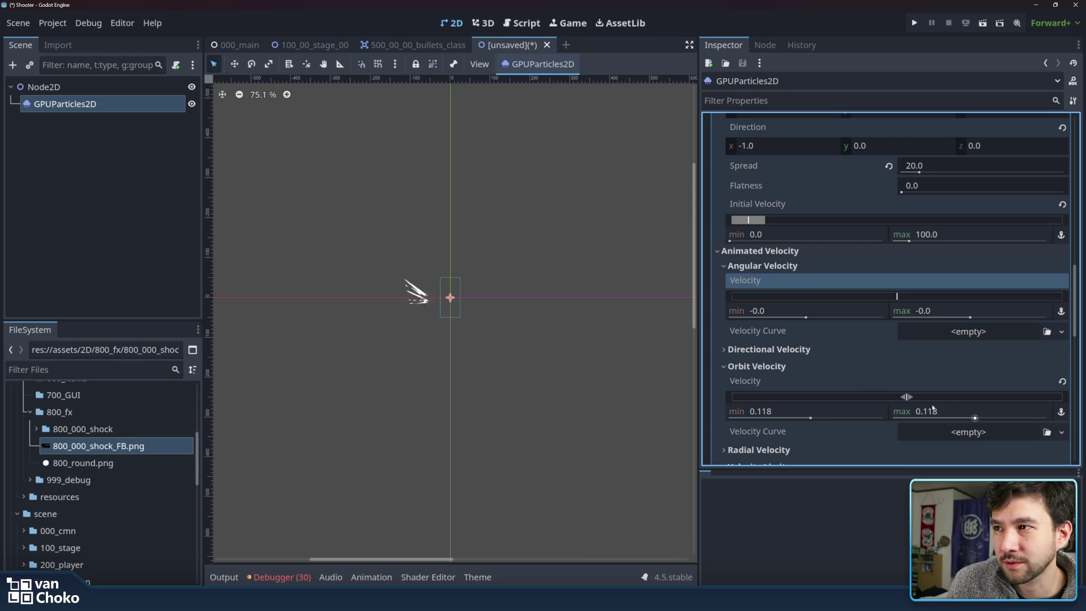
pyautogui.click(1062, 381)
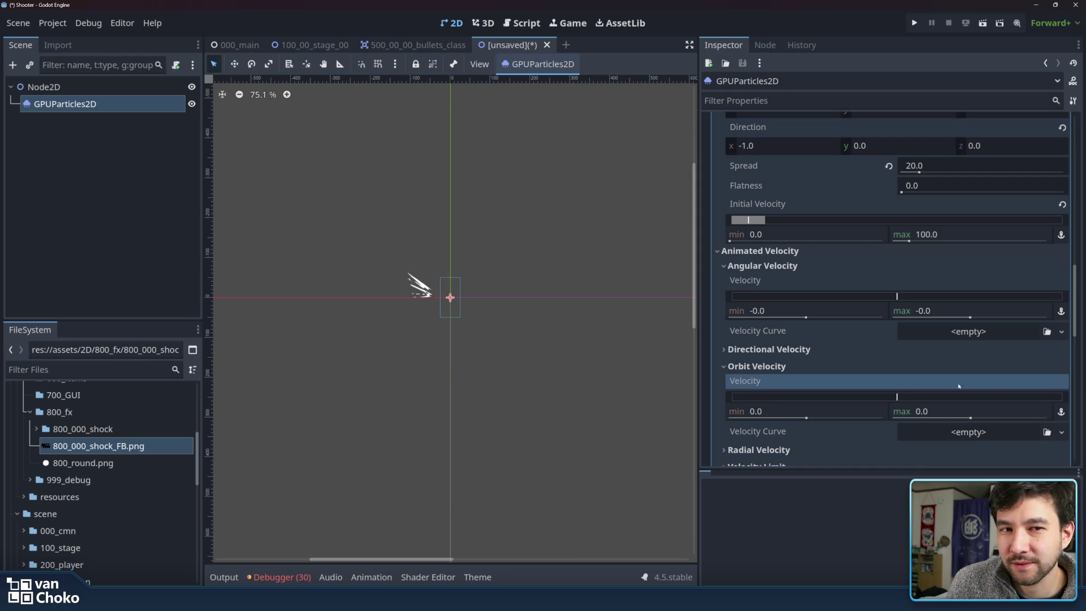
pyautogui.scroll(-3, 836, 385)
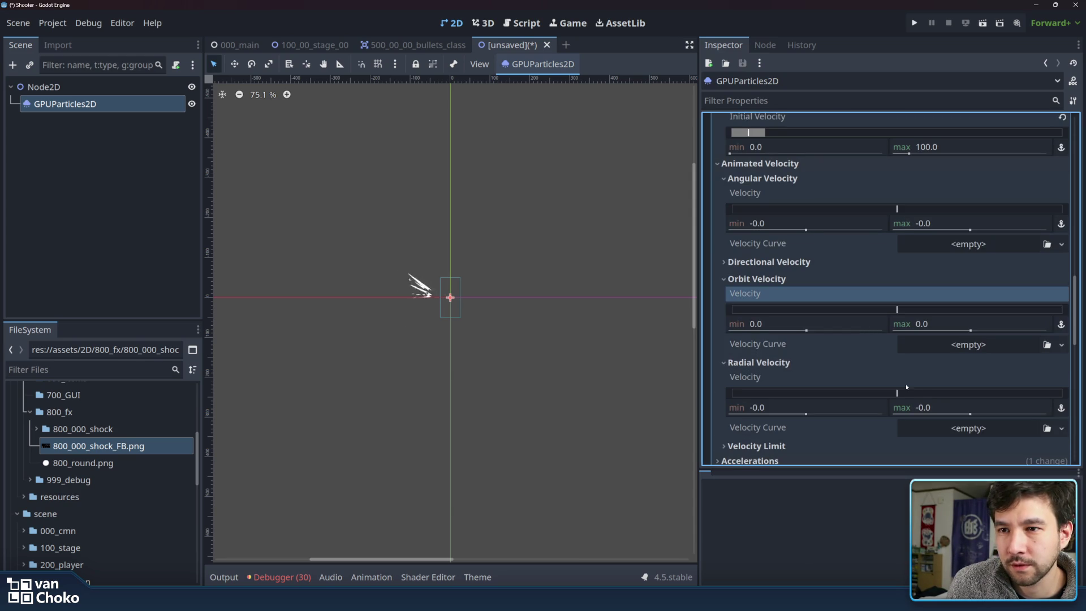
pyautogui.moveTo(896, 392); pyautogui.dragTo(1000, 396)
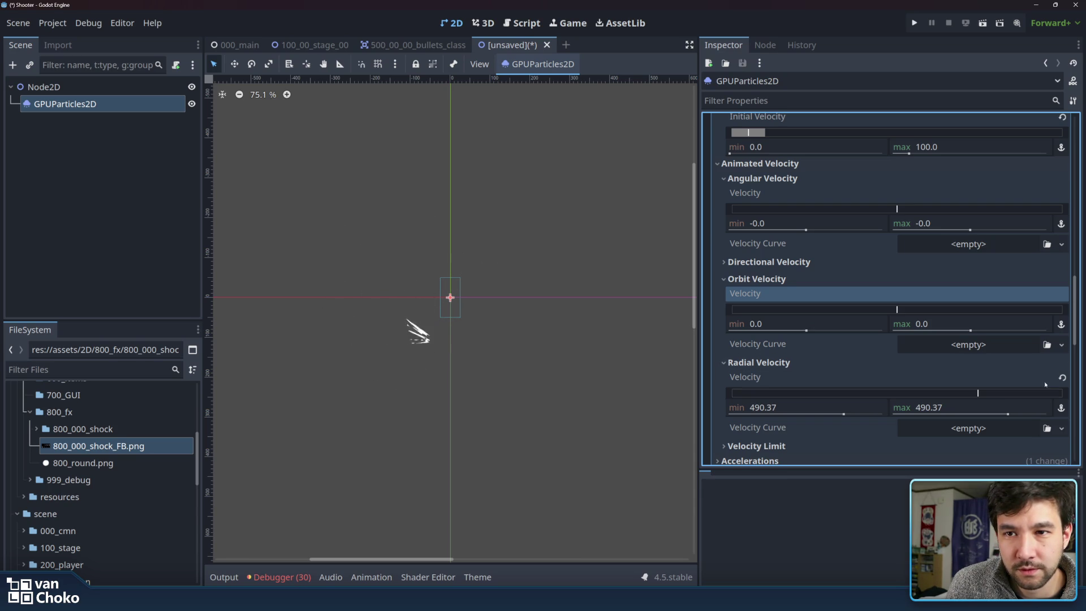
pyautogui.click(1062, 377)
pyautogui.click(942, 367)
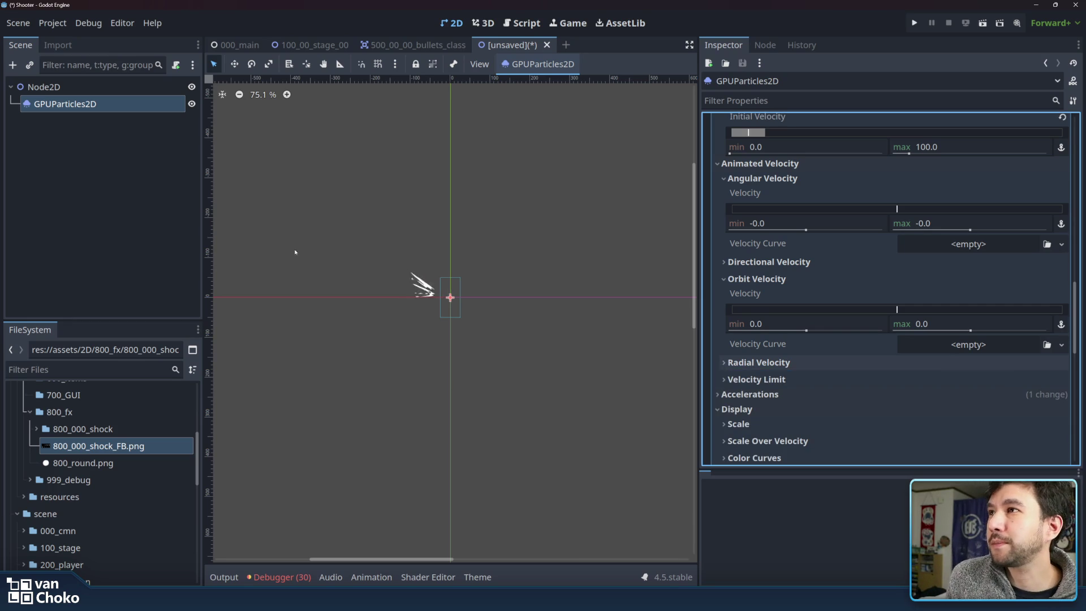
pyautogui.click(395, 45)
pyautogui.click(308, 45)
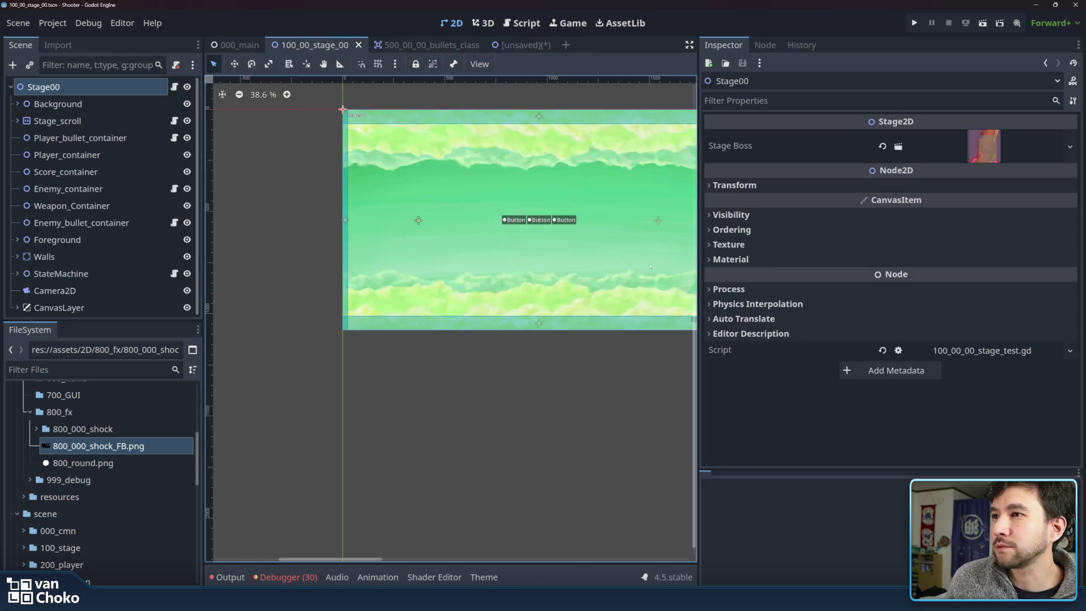
pyautogui.click(520, 44)
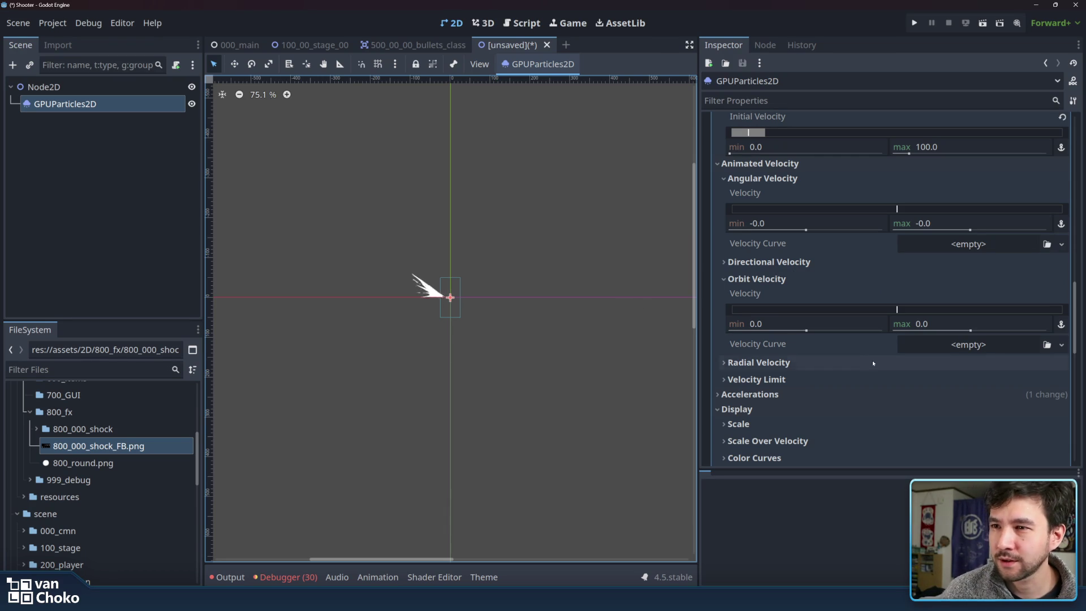
pyautogui.click(856, 362)
pyautogui.click(857, 362)
pyautogui.click(853, 380)
pyautogui.click(853, 380)
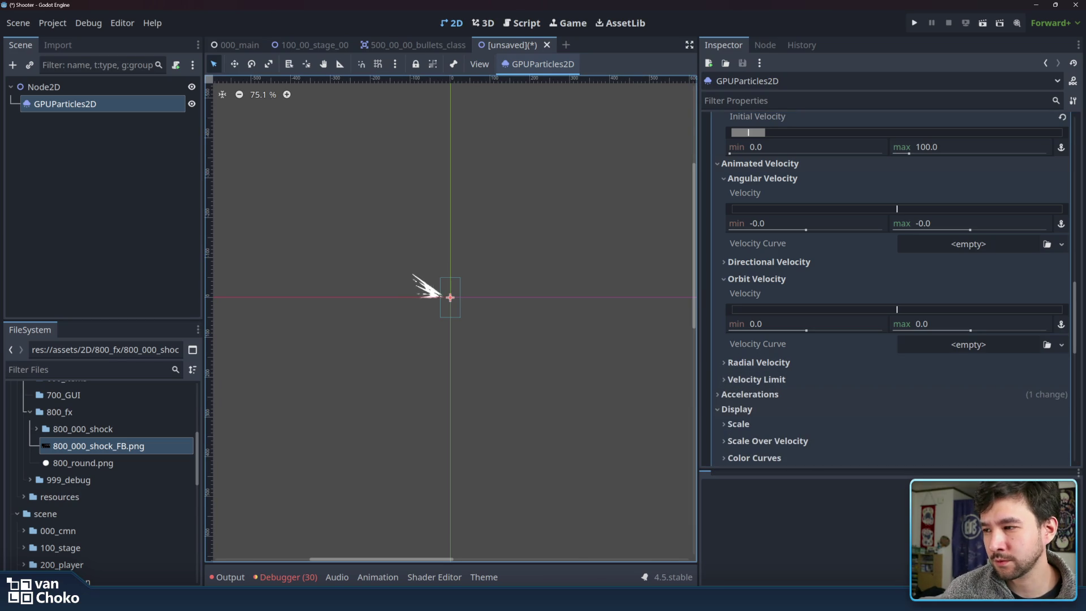
pyautogui.moveTo(565, 600)
pyautogui.click(554, 559)
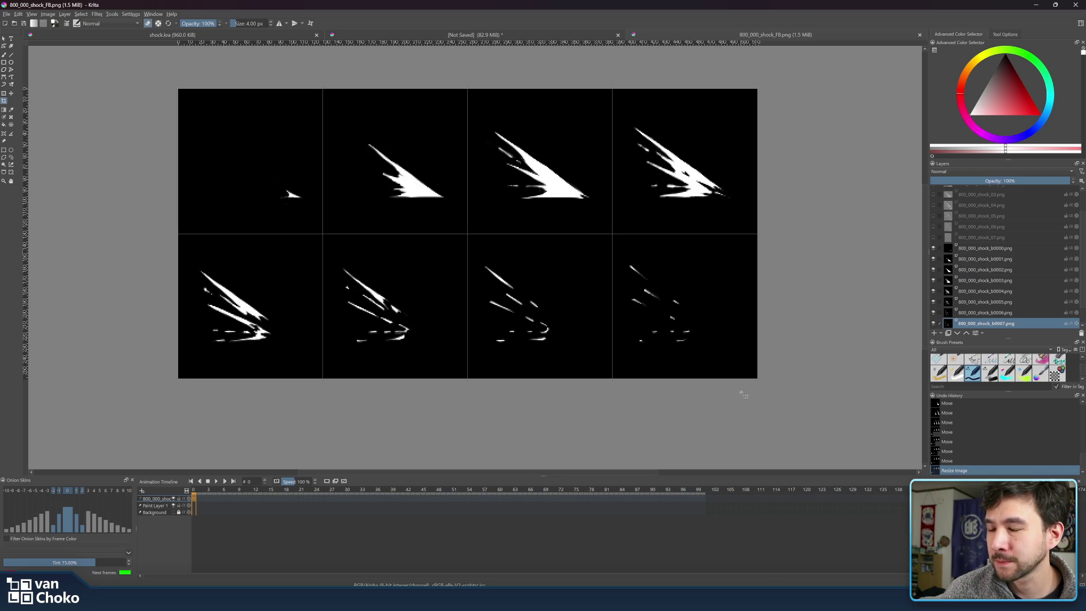
pyautogui.moveTo(641, 598)
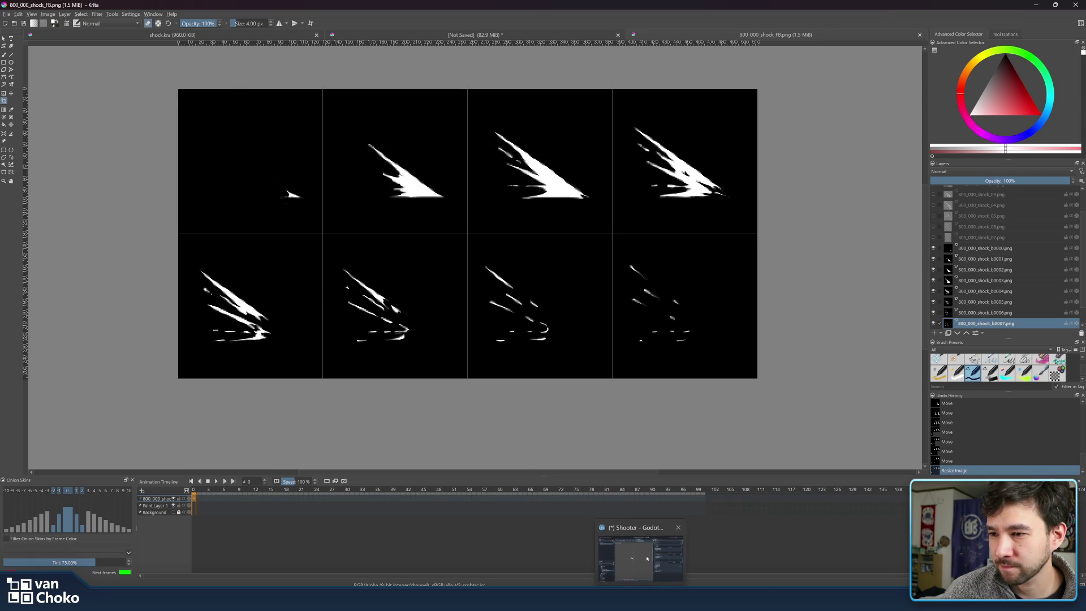
pyautogui.click(646, 552)
pyautogui.scroll(-3, 788, 384)
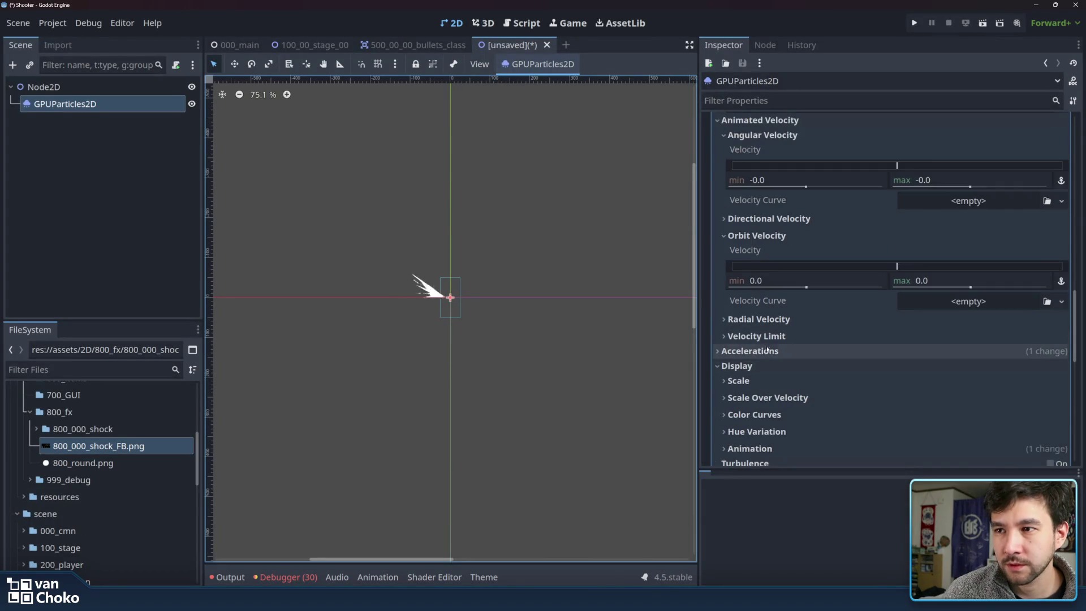
# Test larger particle scale values, setting the maximum scale to 2.
pyautogui.click(738, 293)
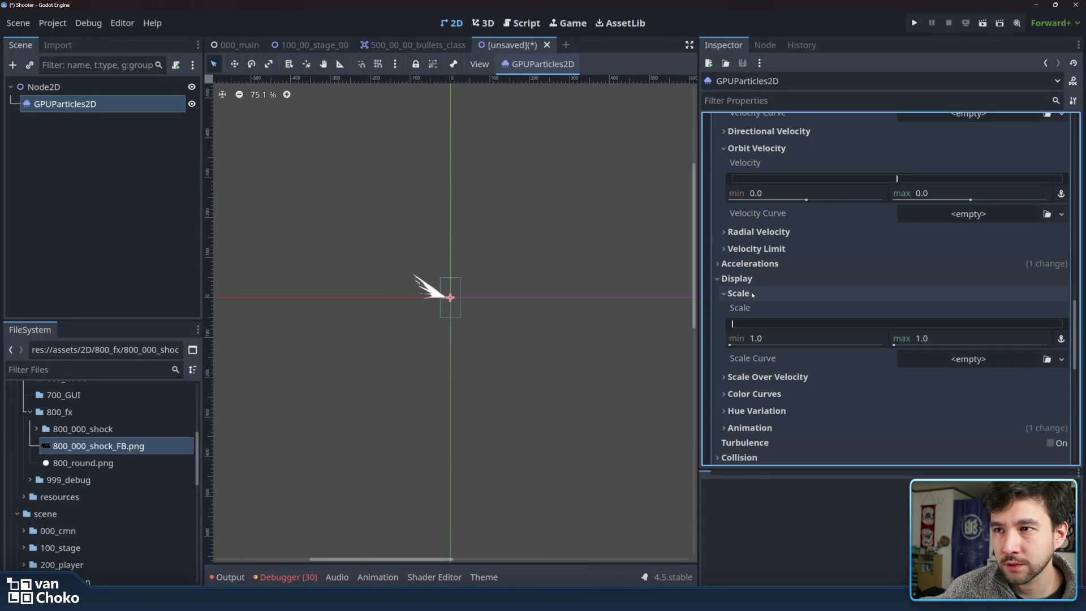
pyautogui.moveTo(730, 342)
pyautogui.mouseDown()
pyautogui.moveTo(848, 342)
pyautogui.moveTo(711, 346)
pyautogui.mouseUp()
pyautogui.moveTo(814, 323)
pyautogui.mouseDown()
pyautogui.moveTo(735, 323)
pyautogui.moveTo(803, 324)
pyautogui.moveTo(738, 332)
pyautogui.mouseUp()
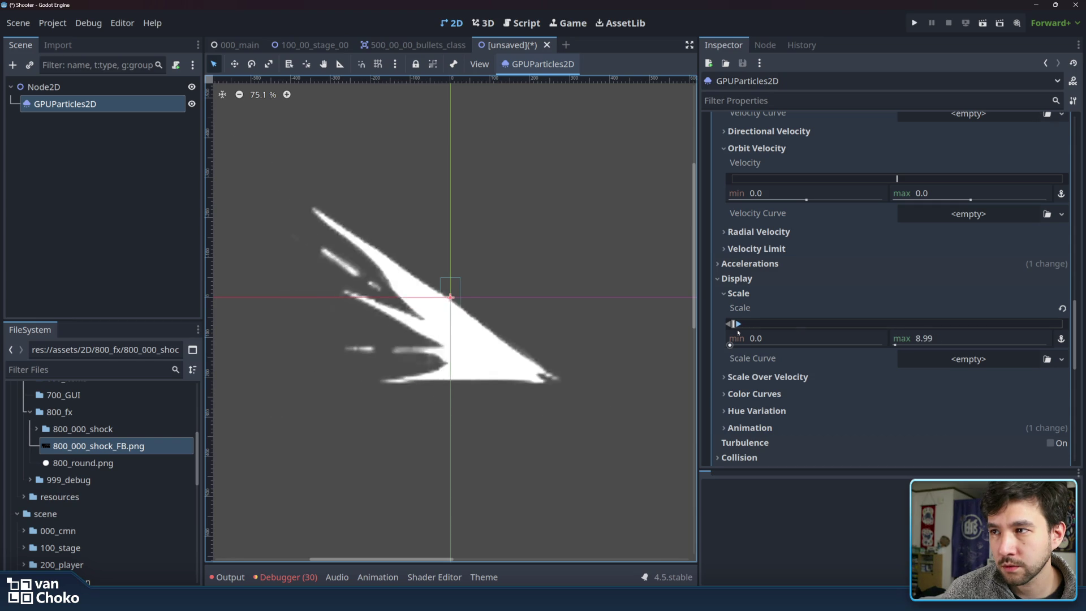
pyautogui.click(946, 336)
pyautogui.write('2')
pyautogui.press('Return')
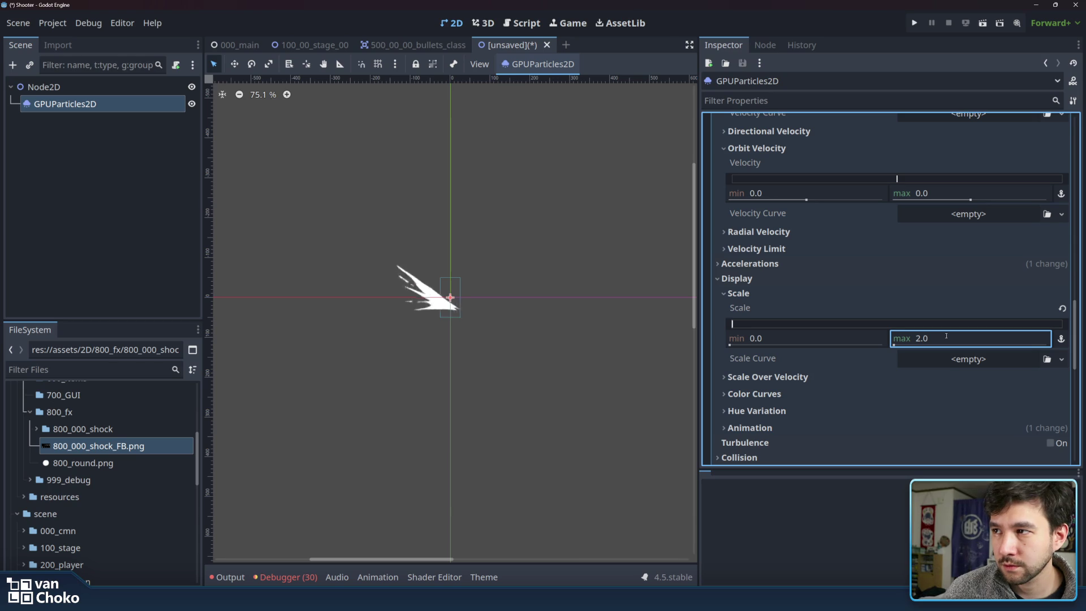
# Set particle scale minimum and maximum both back to 1 and expand the Animation section.
pyautogui.click(841, 341)
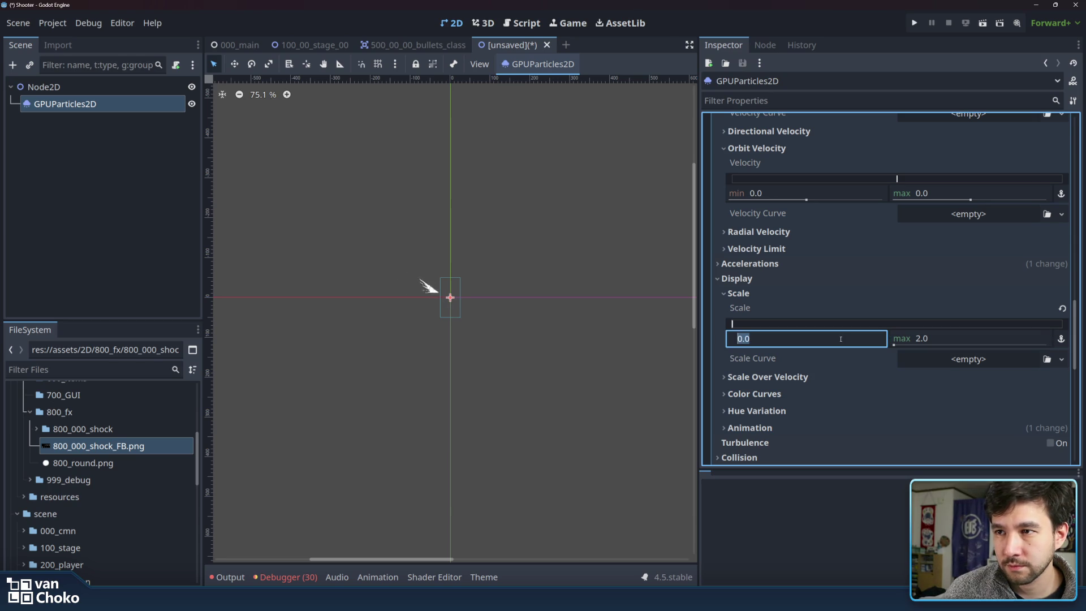
pyautogui.write('1')
pyautogui.press('Return')
pyautogui.click(908, 341)
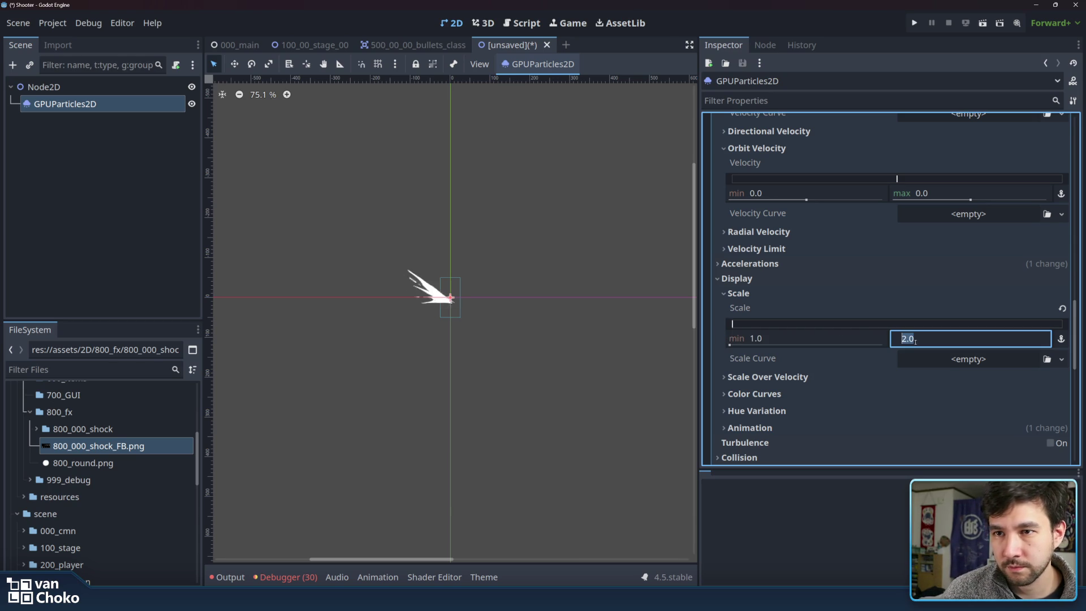
pyautogui.write('1')
pyautogui.press('Return')
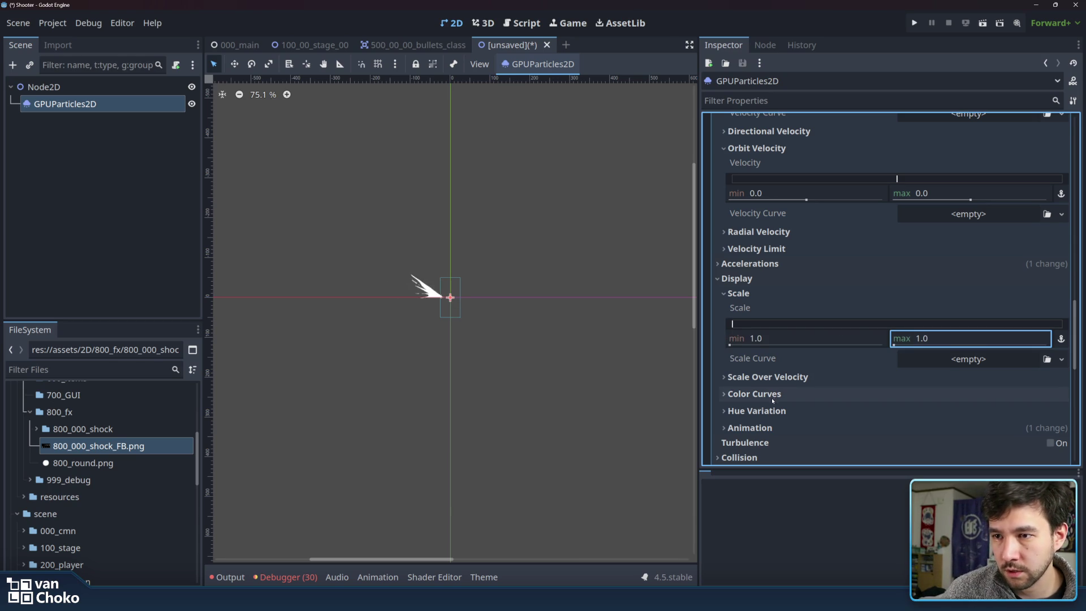
pyautogui.scroll(-3, 772, 399)
pyautogui.click(761, 342)
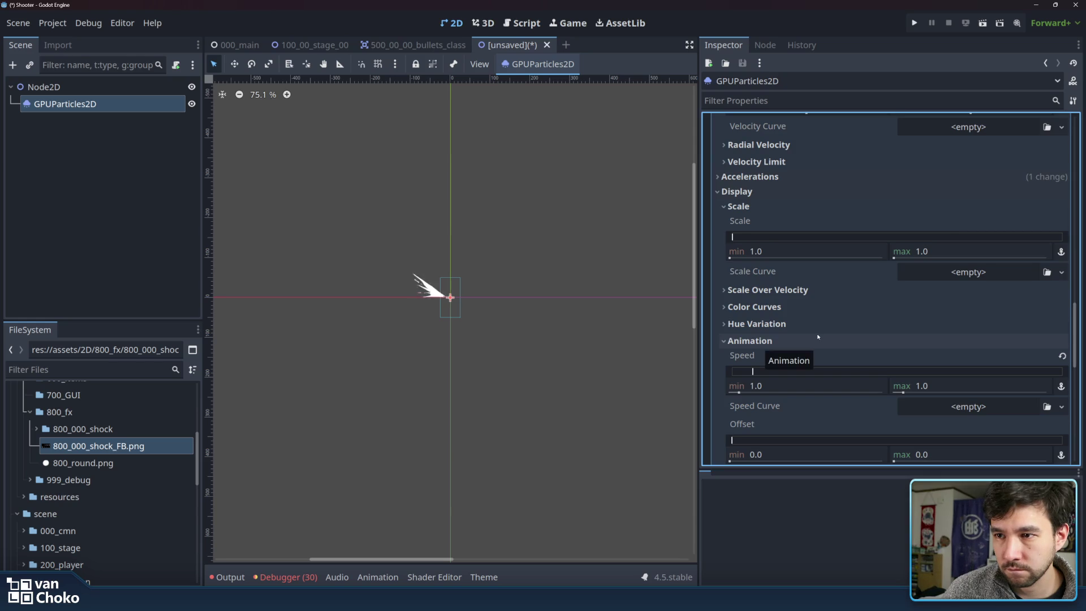
pyautogui.scroll(-3, 817, 338)
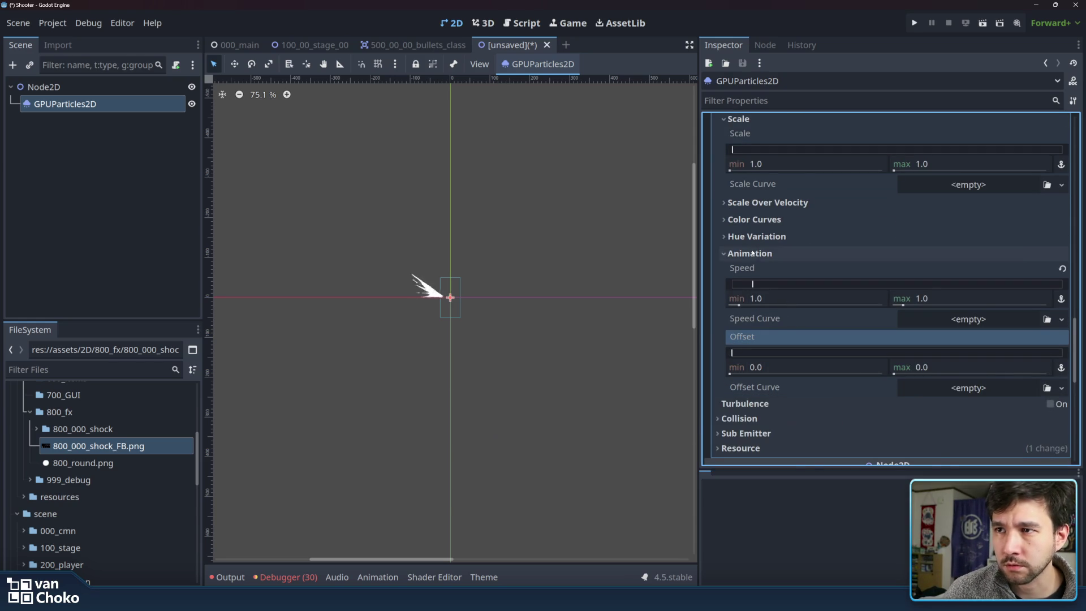
pyautogui.click(801, 254)
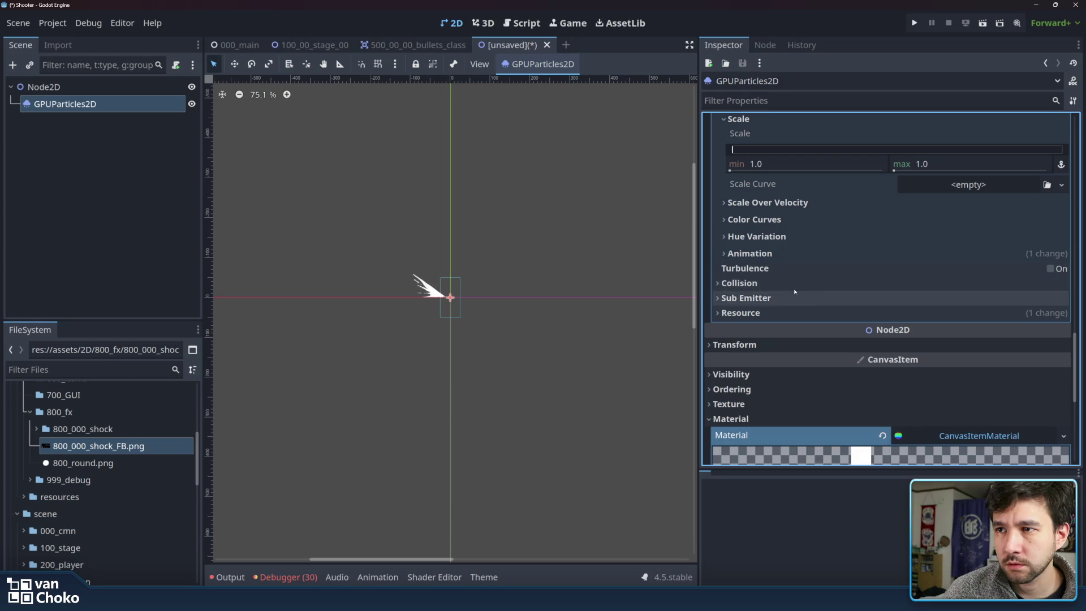
pyautogui.click(801, 282)
pyautogui.click(800, 282)
pyautogui.click(795, 296)
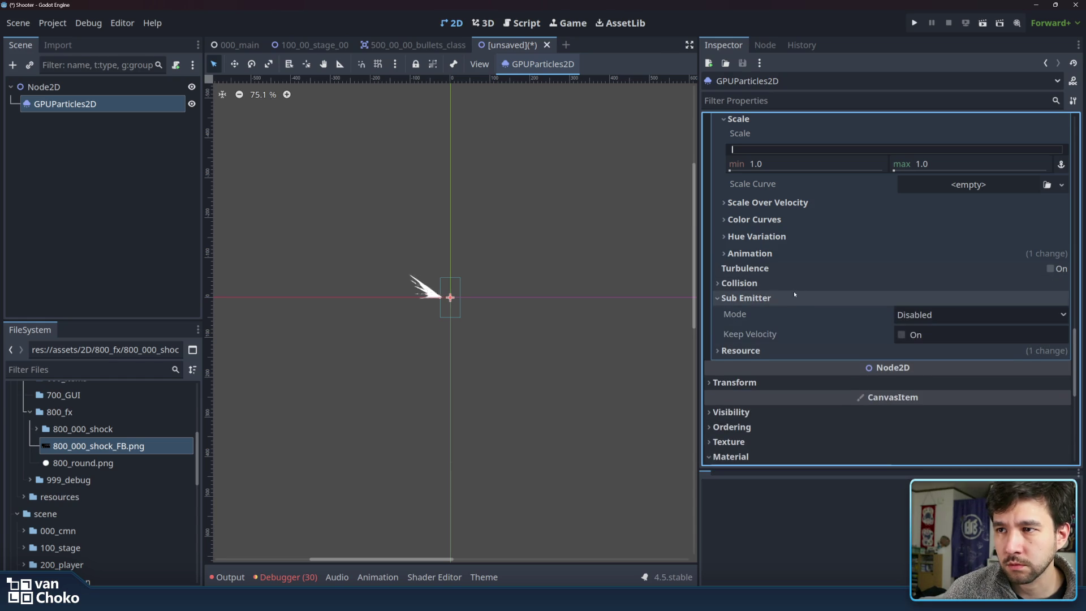
pyautogui.click(794, 297)
pyautogui.click(798, 313)
pyautogui.click(797, 313)
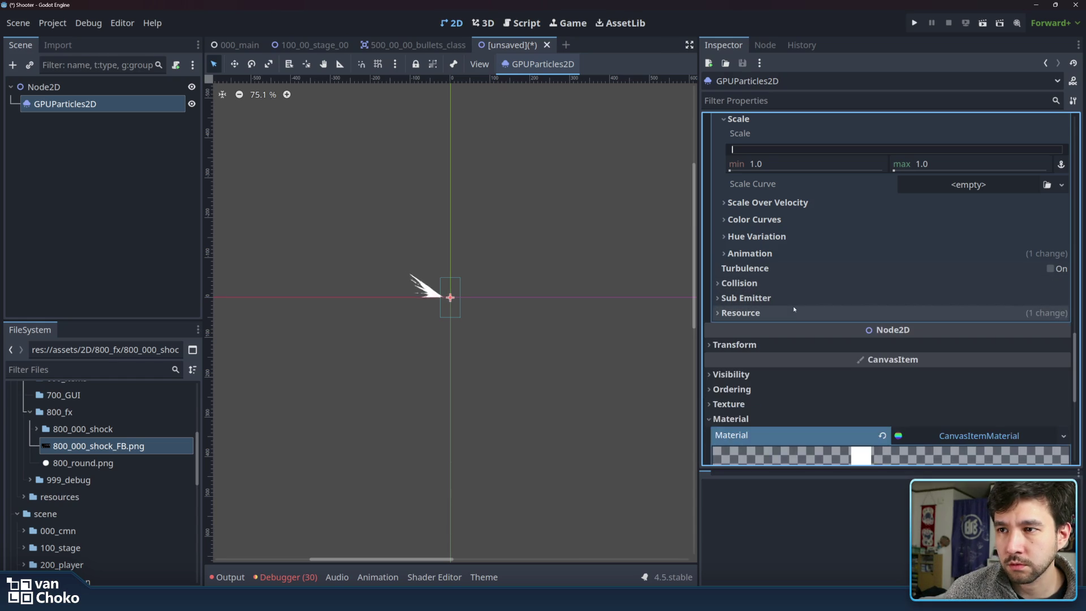
pyautogui.click(799, 344)
pyautogui.scroll(-3, 785, 311)
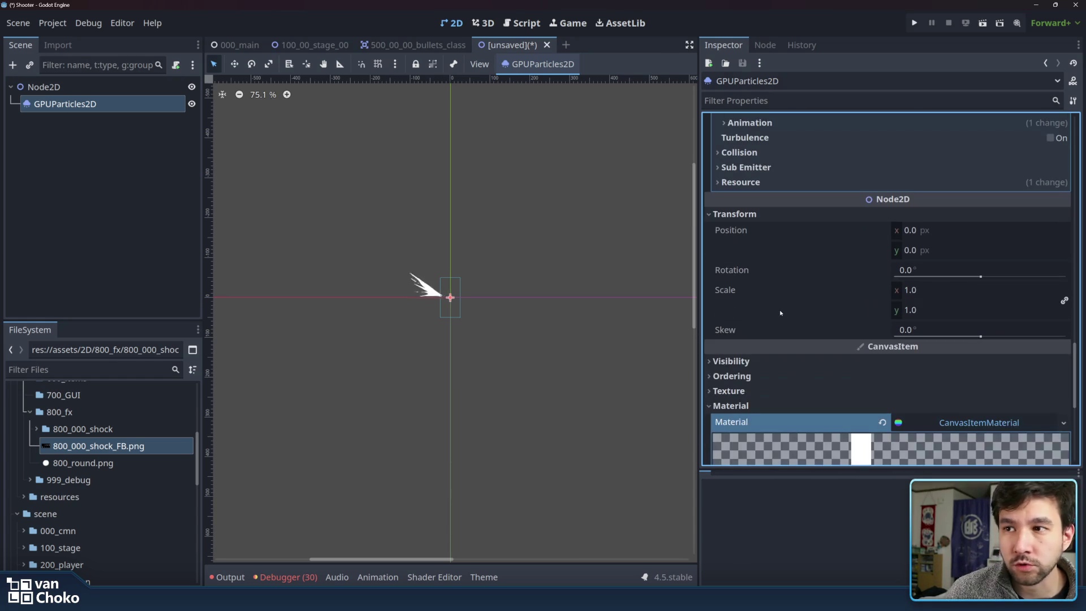
pyautogui.click(783, 215)
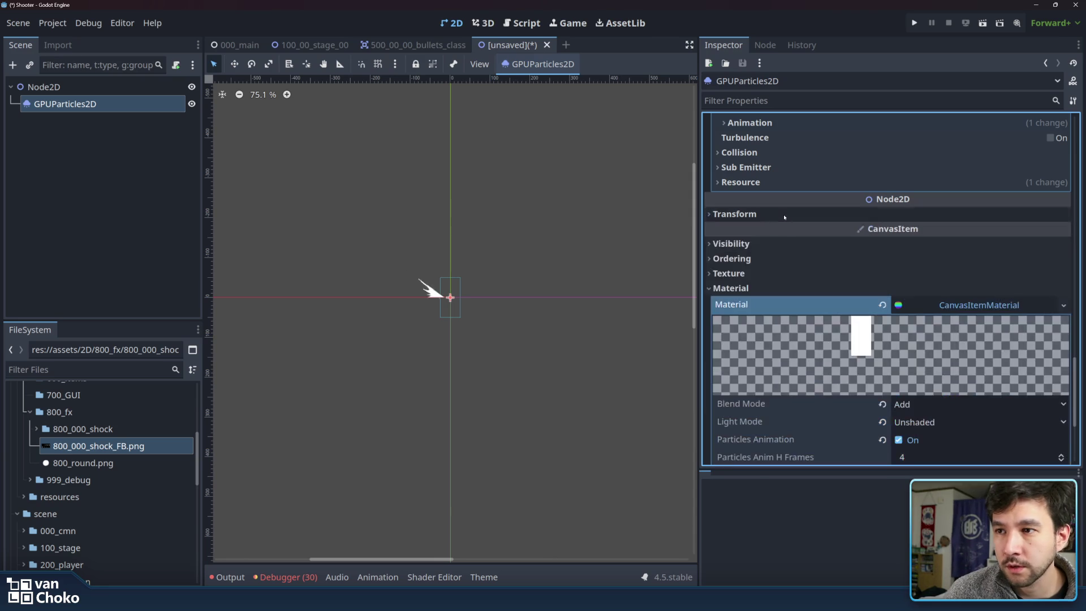
pyautogui.click(786, 246)
pyautogui.click(786, 245)
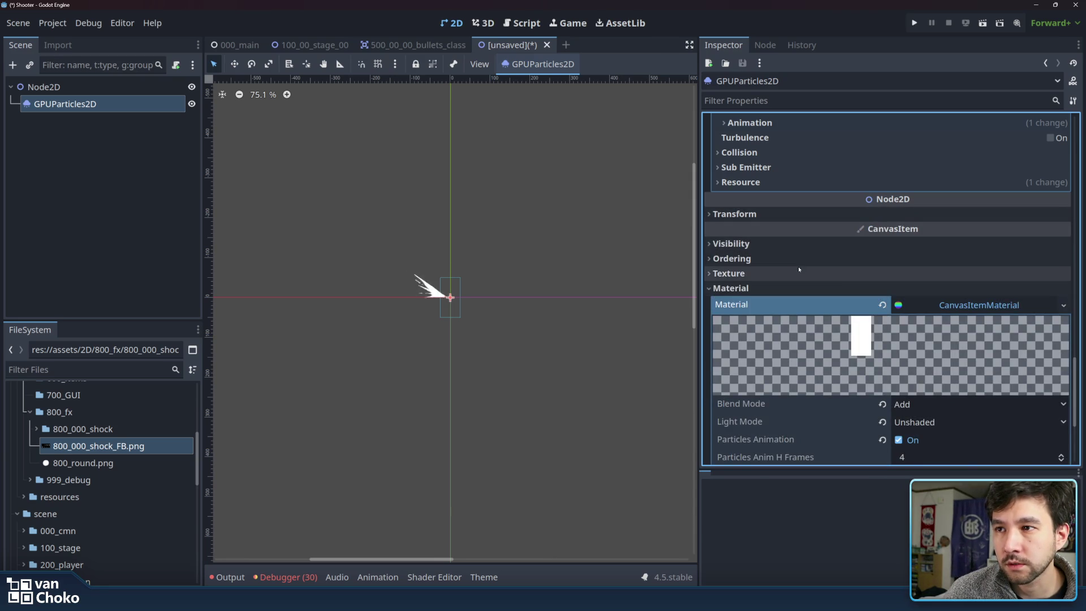
pyautogui.scroll(-2, 810, 246)
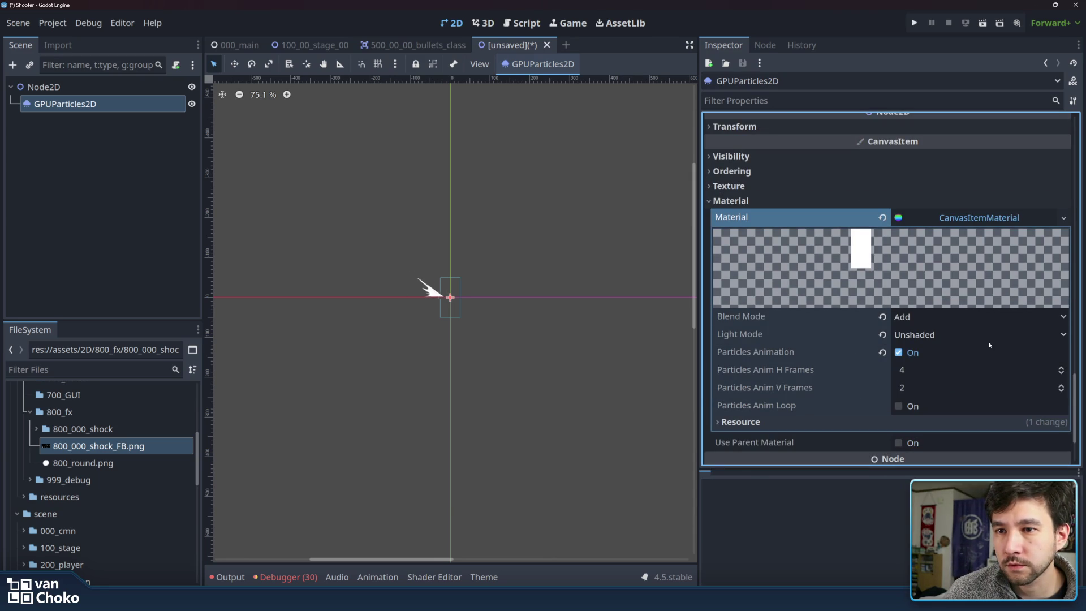
pyautogui.scroll(-2, 814, 345)
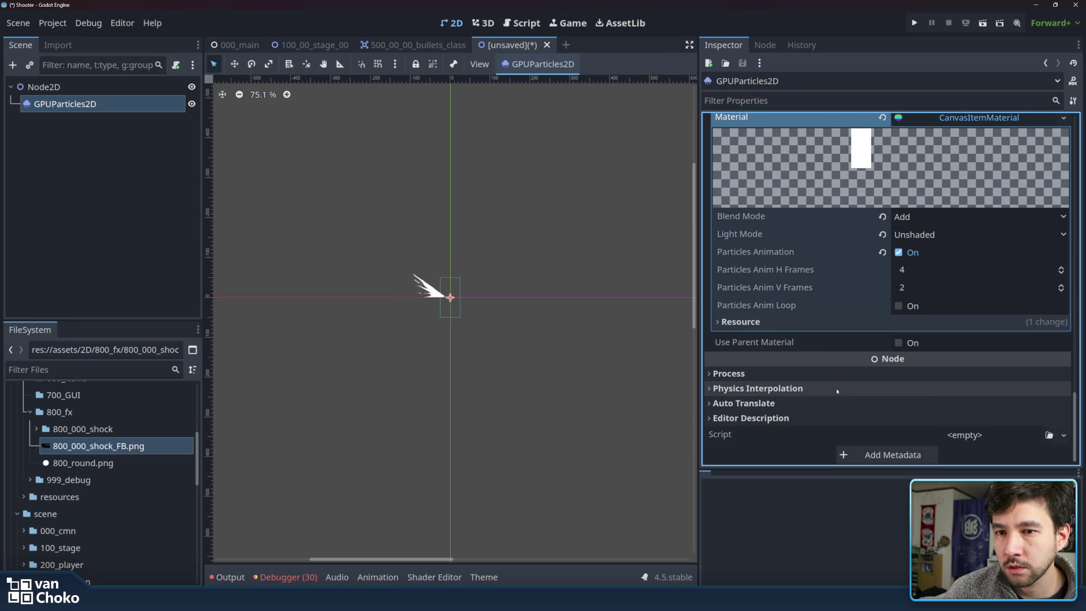
pyautogui.scroll(5, 835, 388)
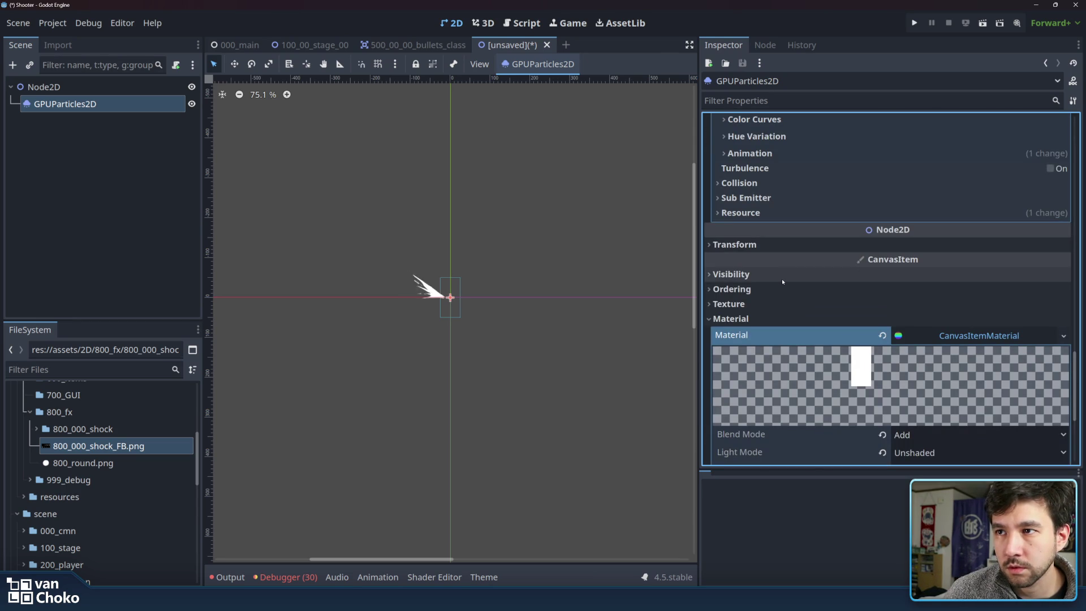
pyautogui.click(782, 304)
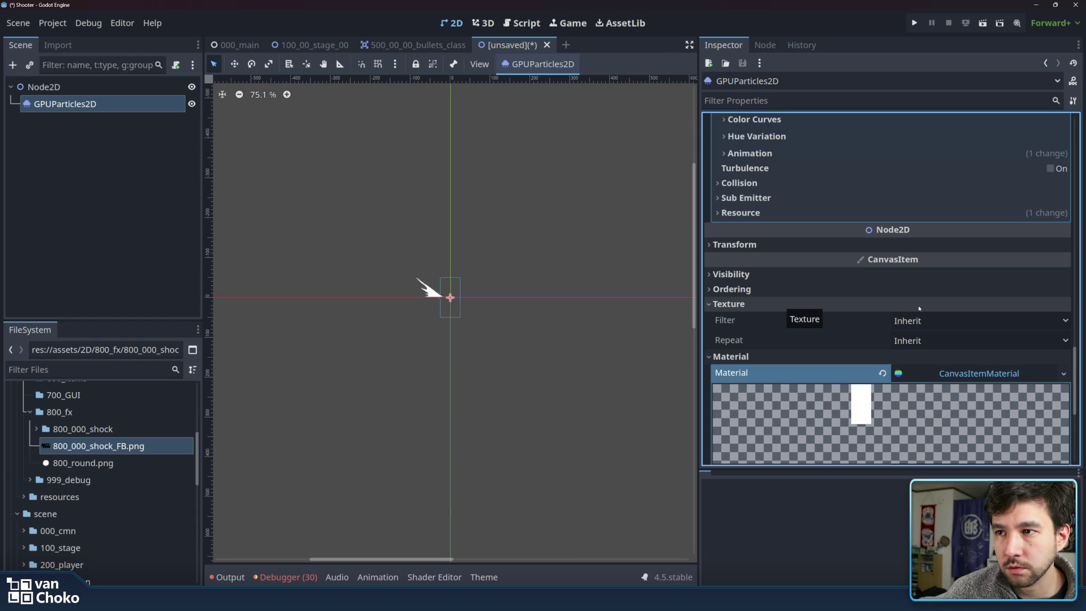
pyautogui.click(952, 320)
pyautogui.click(952, 318)
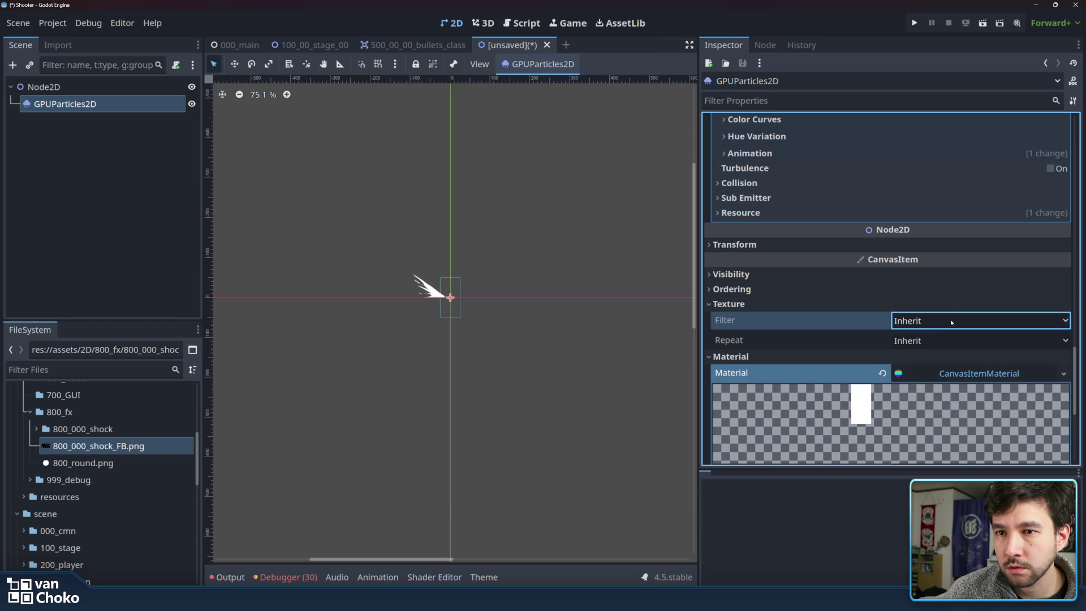
pyautogui.click(940, 337)
pyautogui.click(940, 338)
pyautogui.click(892, 304)
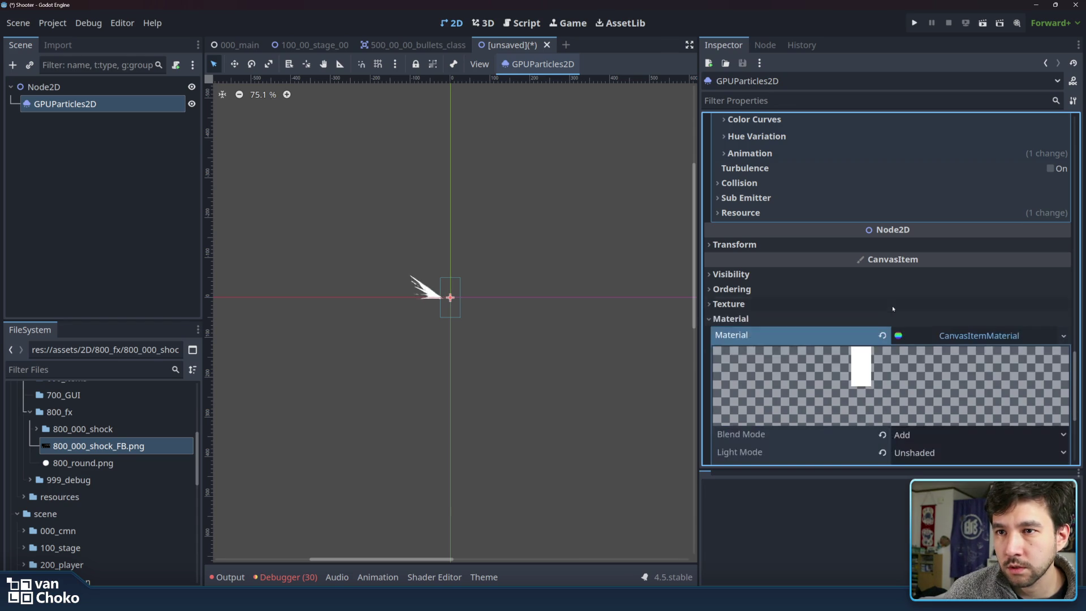
pyautogui.click(880, 292)
pyautogui.click(880, 290)
pyautogui.click(880, 271)
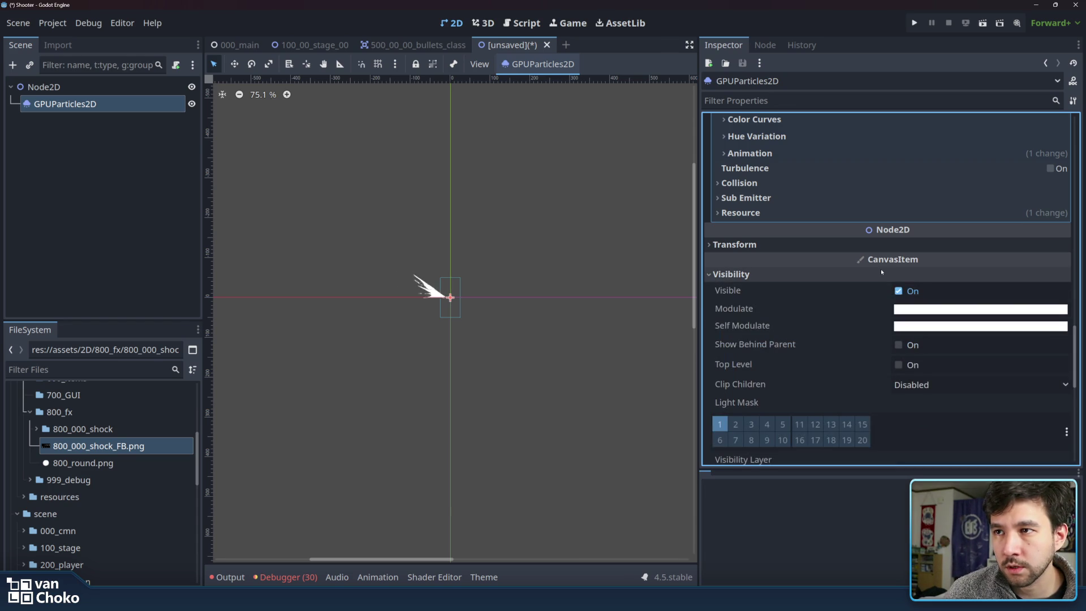
pyautogui.click(837, 272)
pyautogui.click(843, 318)
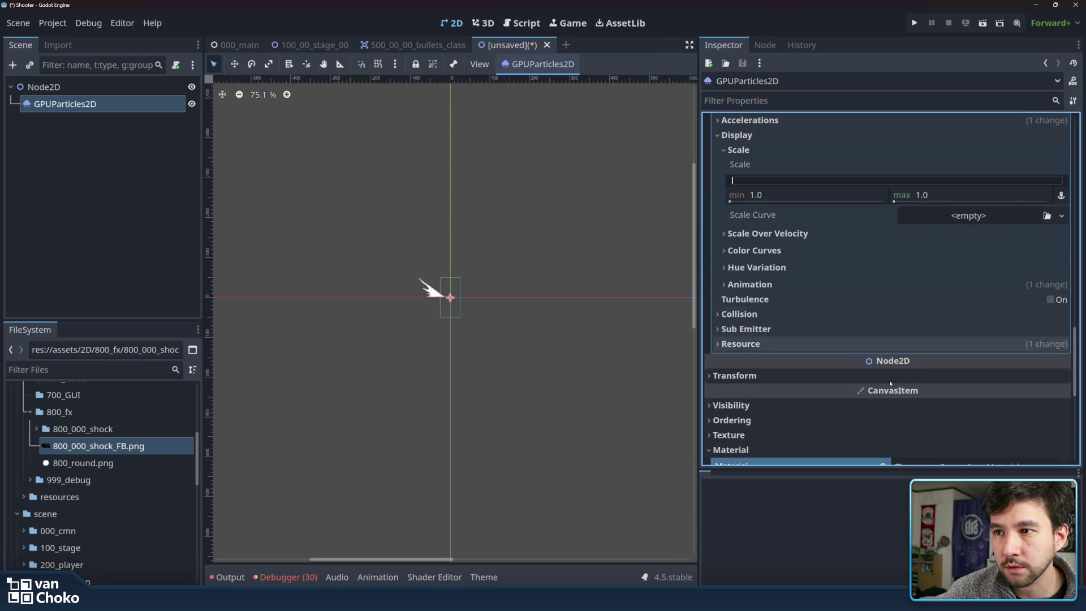
pyautogui.click(868, 374)
pyautogui.scroll(-3, 868, 373)
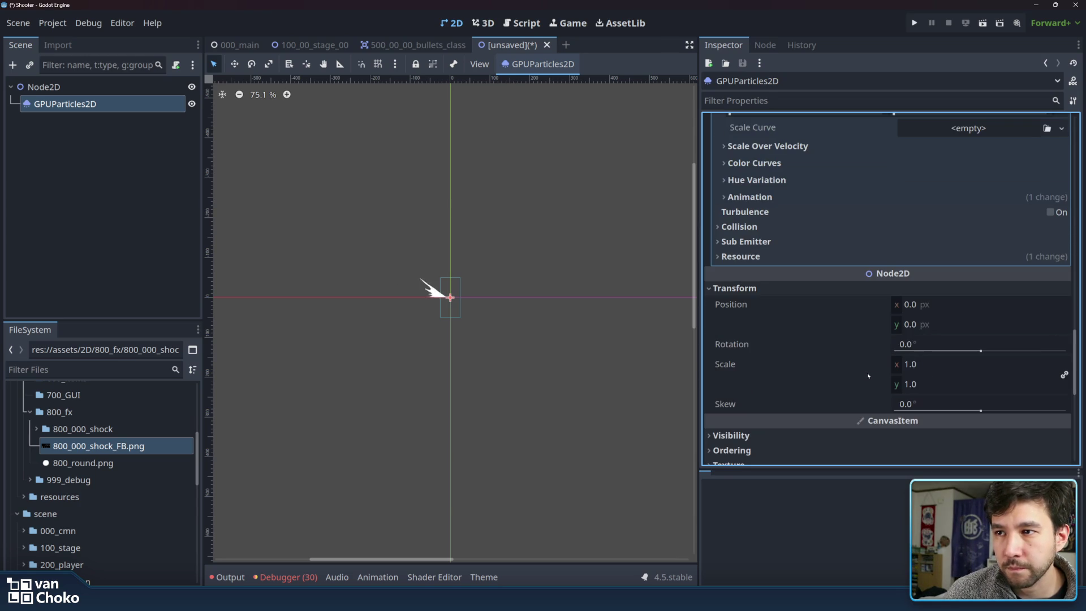
pyautogui.click(835, 291)
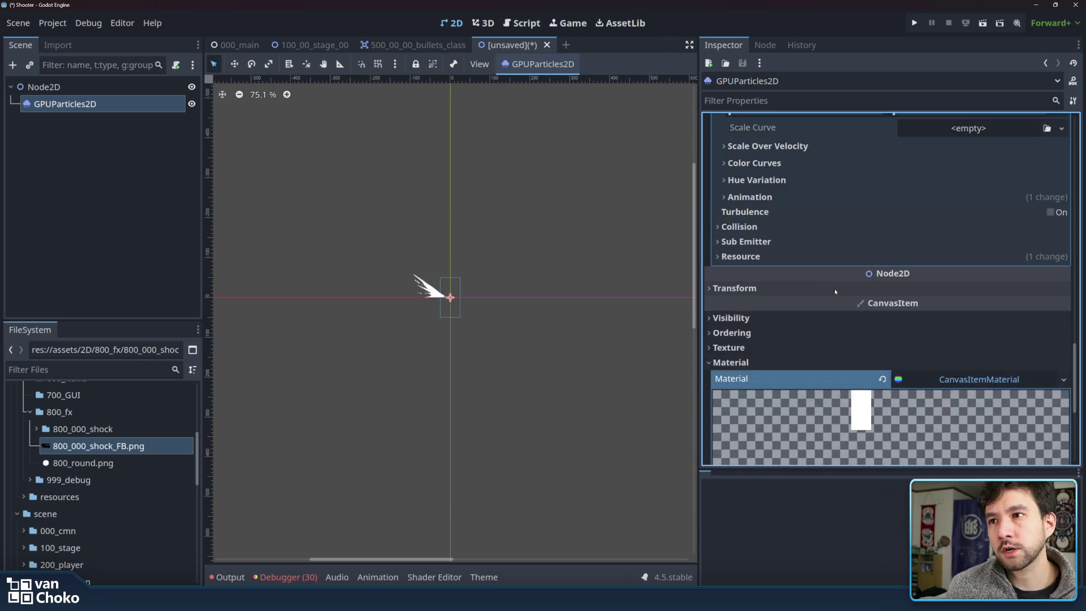
pyautogui.scroll(15, 835, 291)
pyautogui.scroll(2, 833, 288)
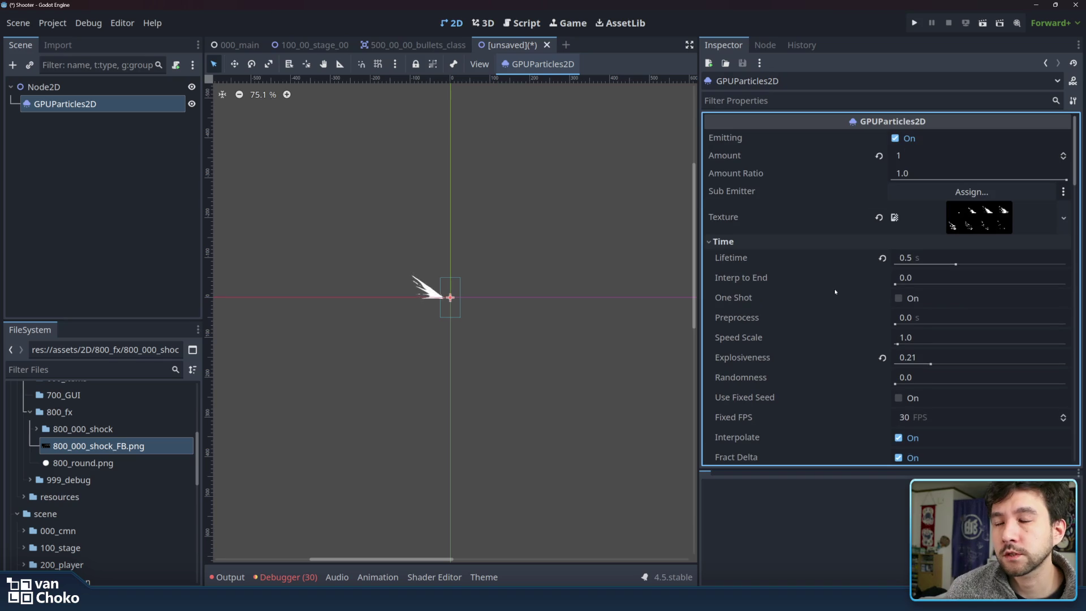
# Preview the 512×256 800_000_shock_FB.png flipbook texture, then fold away the Resource and Time sections.
pyautogui.click(824, 156)
pyautogui.click(823, 173)
pyautogui.click(817, 217)
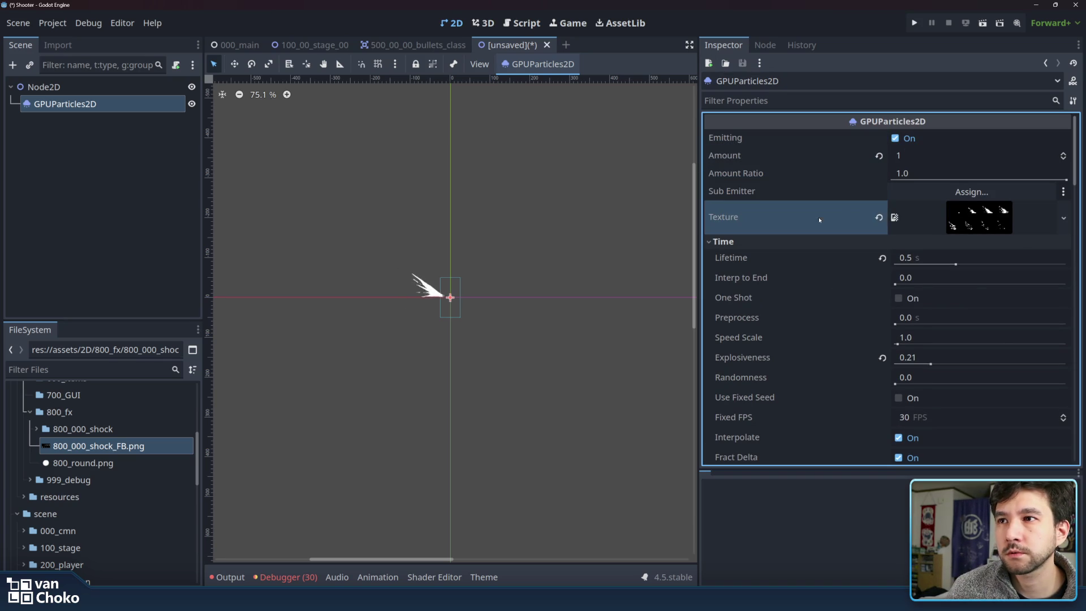
pyautogui.click(980, 222)
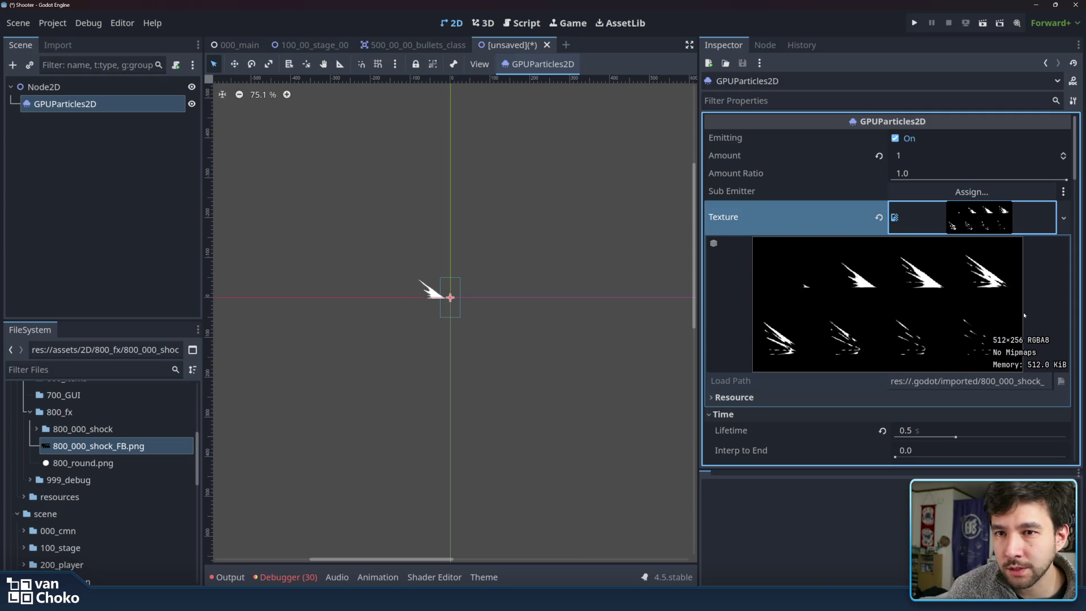
pyautogui.click(874, 395)
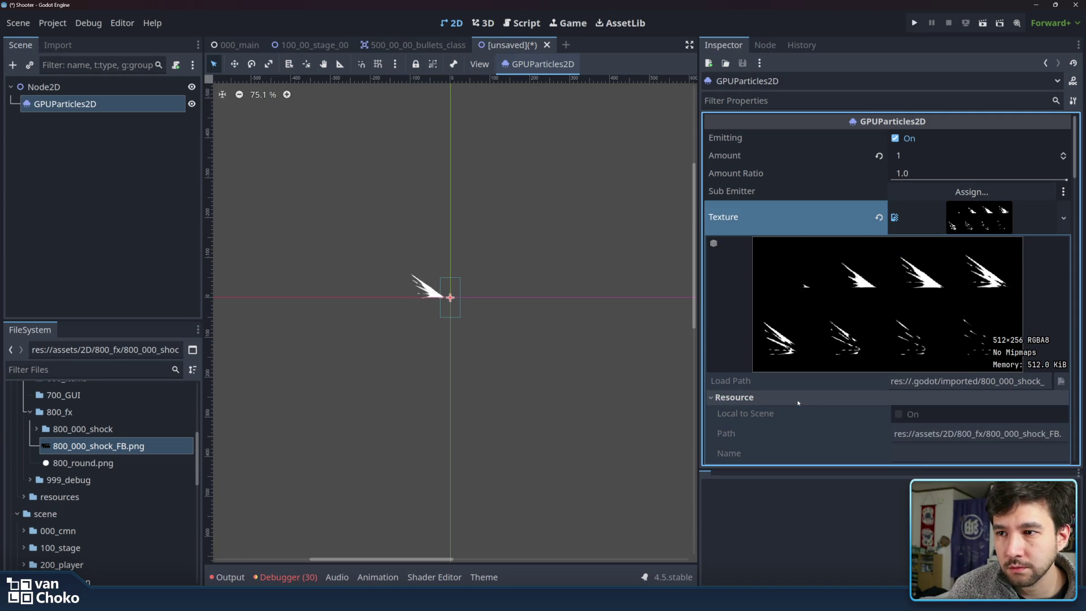
pyautogui.scroll(-4, 936, 312)
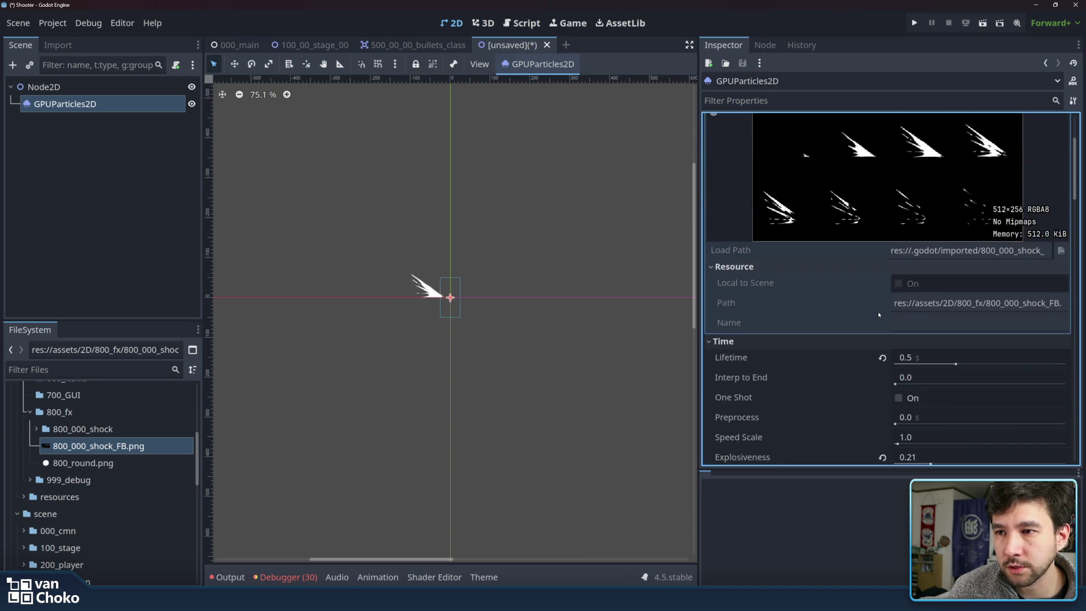
pyautogui.click(784, 267)
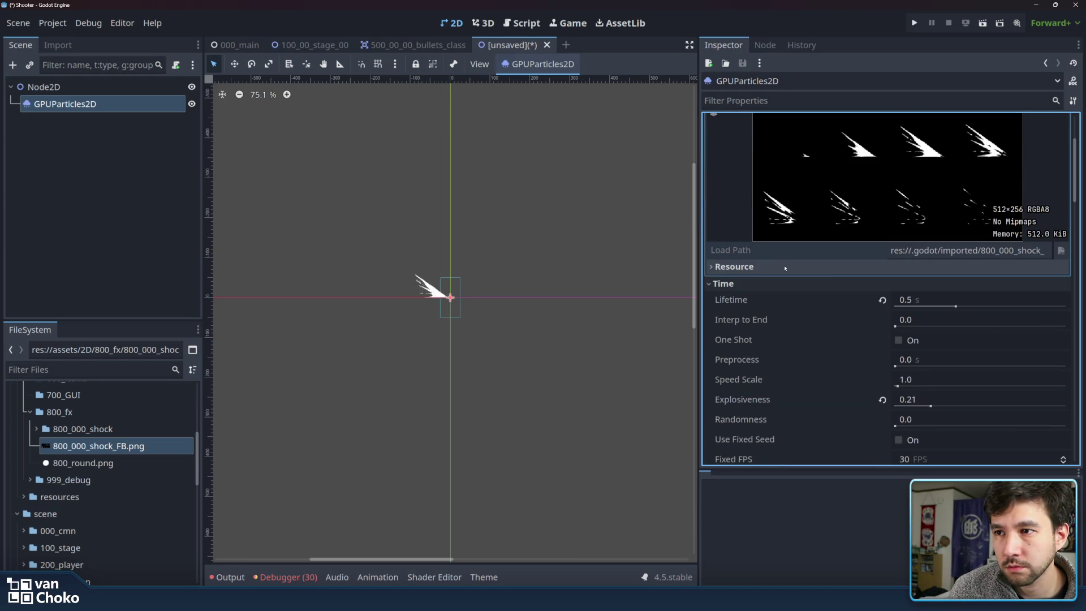
pyautogui.click(784, 283)
pyautogui.scroll(4, 889, 240)
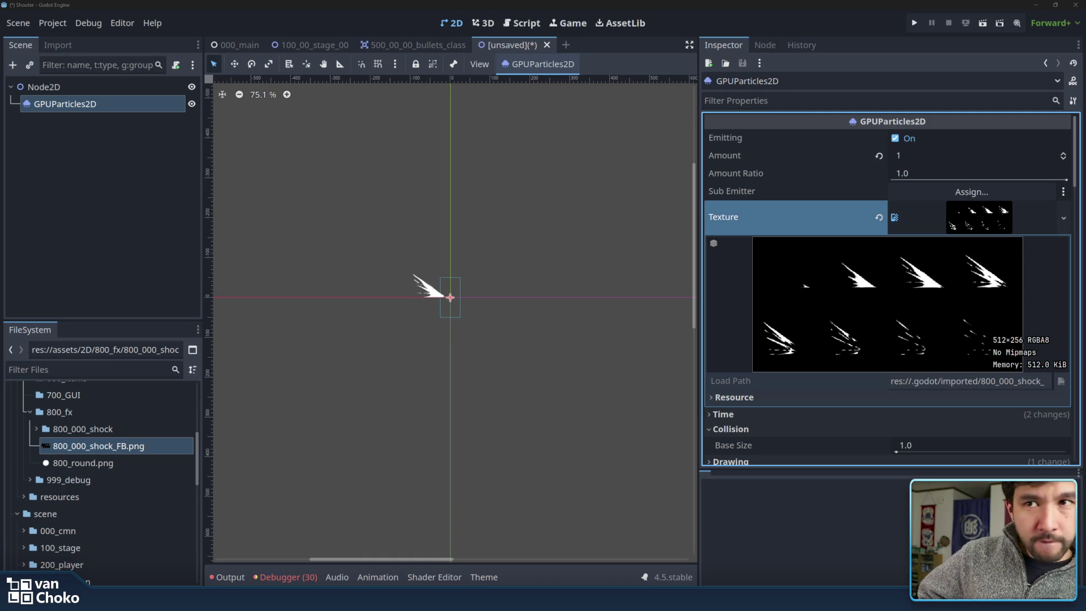
# Try a ViewportTexture, then an empty ImageTexture, in the particle Texture slot.
pyautogui.click(1063, 217)
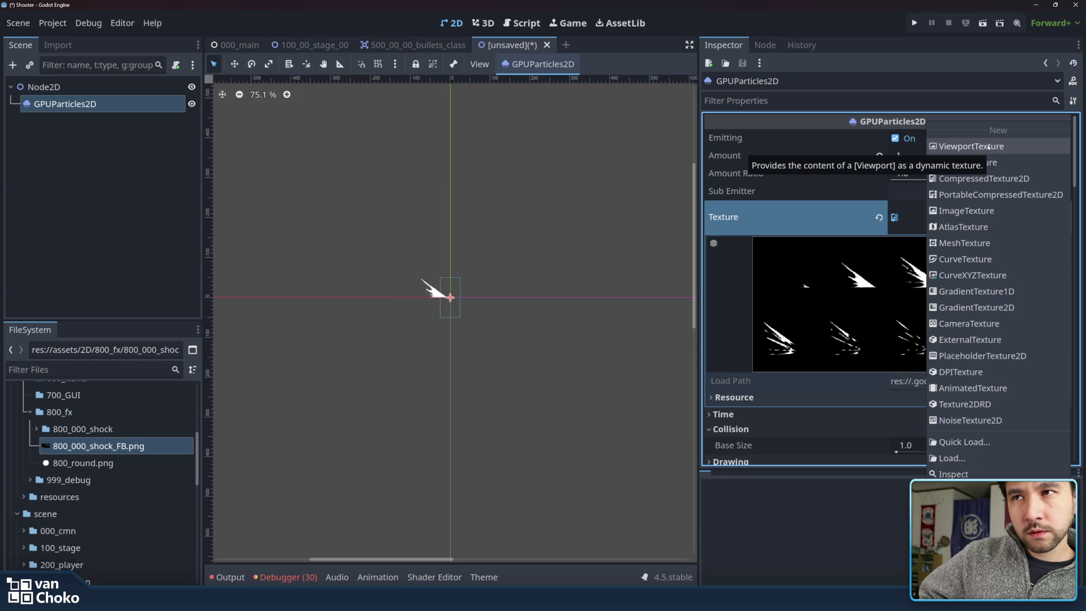
pyautogui.click(988, 147)
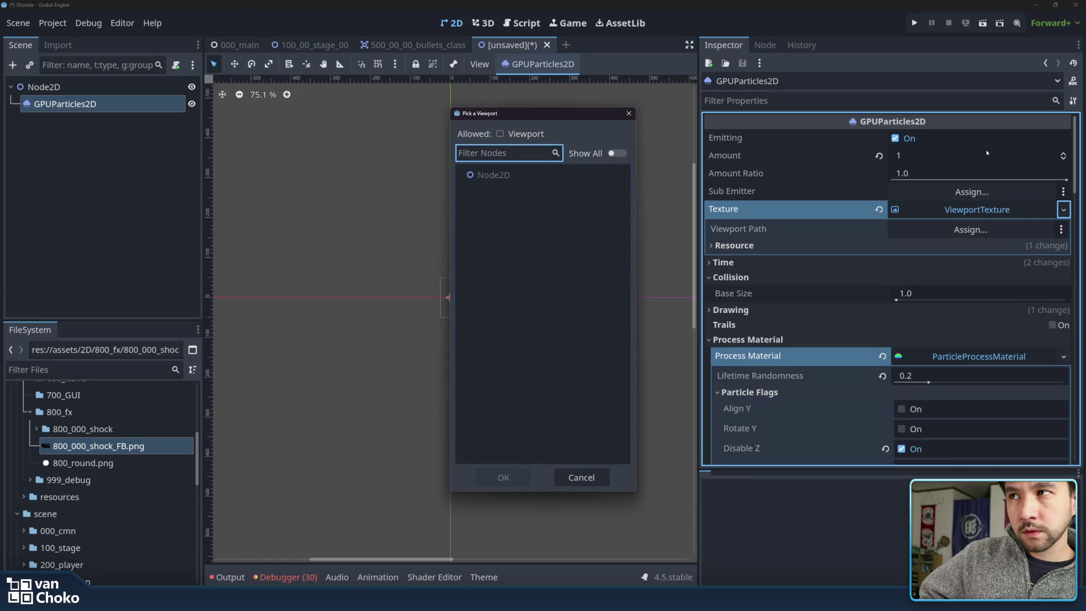
pyautogui.click(628, 114)
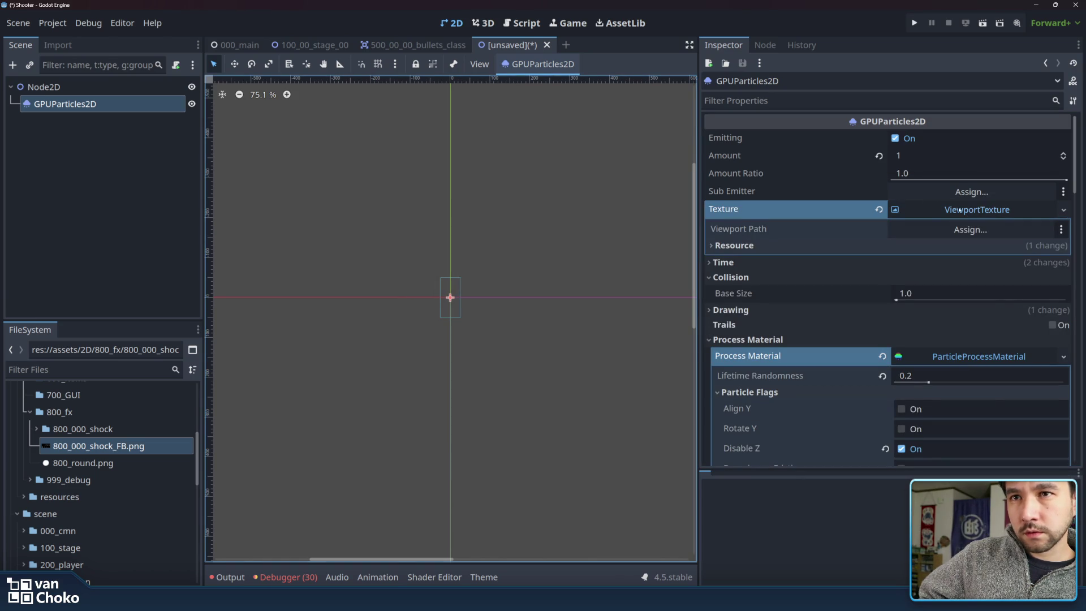
pyautogui.click(1062, 209)
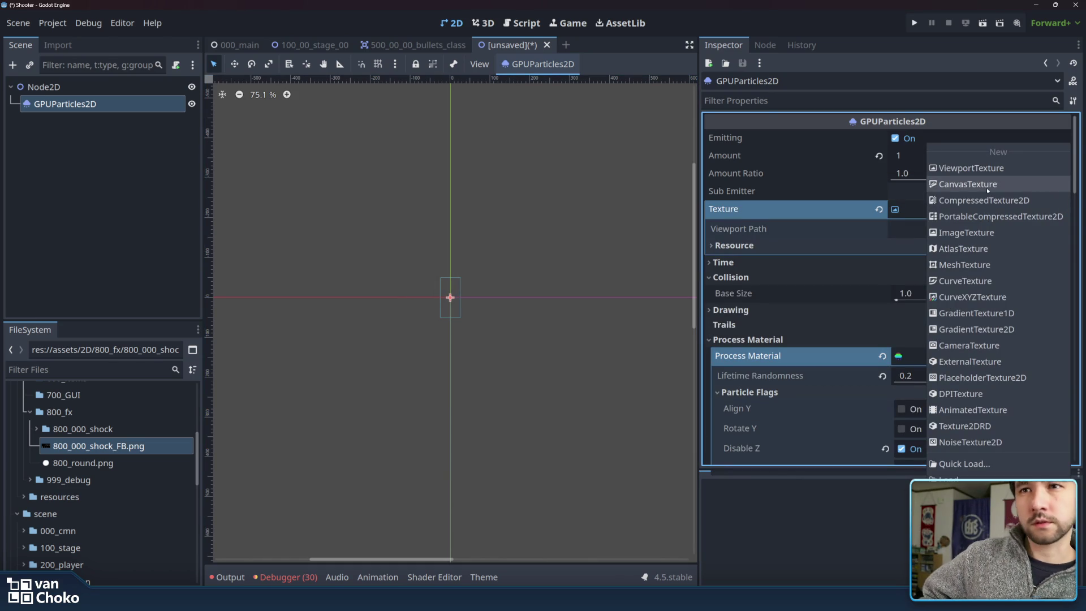
pyautogui.click(967, 232)
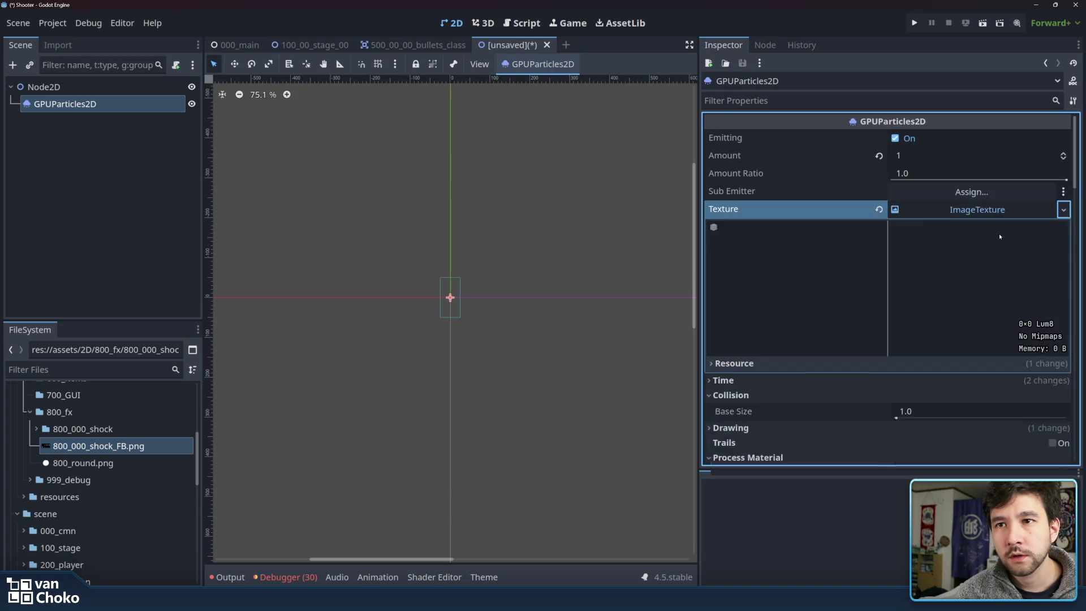
# Switch to a CanvasTexture, expand its Texture, Specular, NormalMap and Diffuse sections, then clear it.
pyautogui.click(1063, 209)
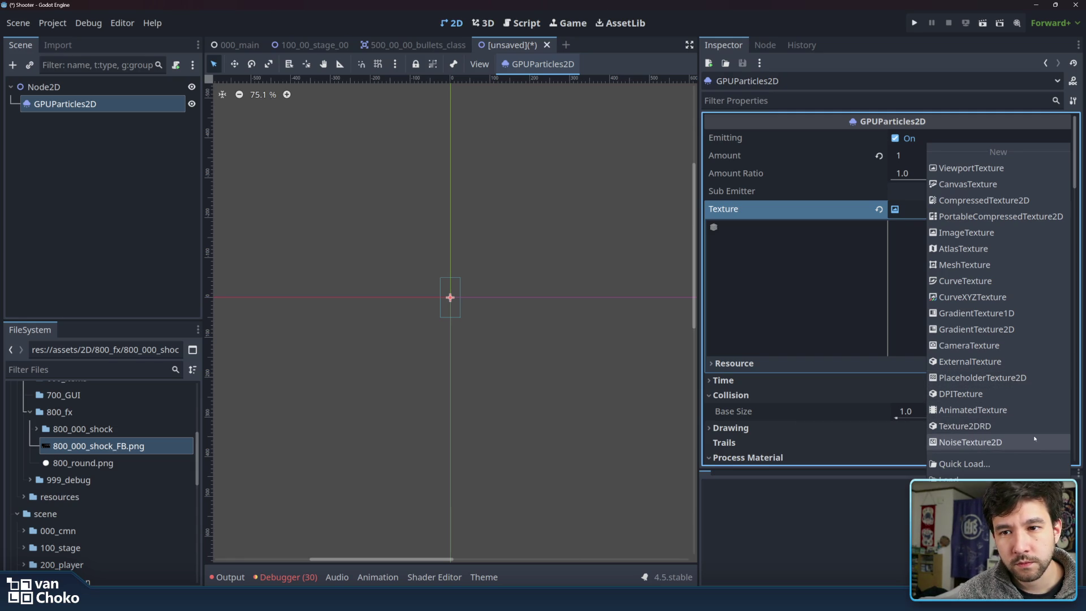
pyautogui.click(963, 185)
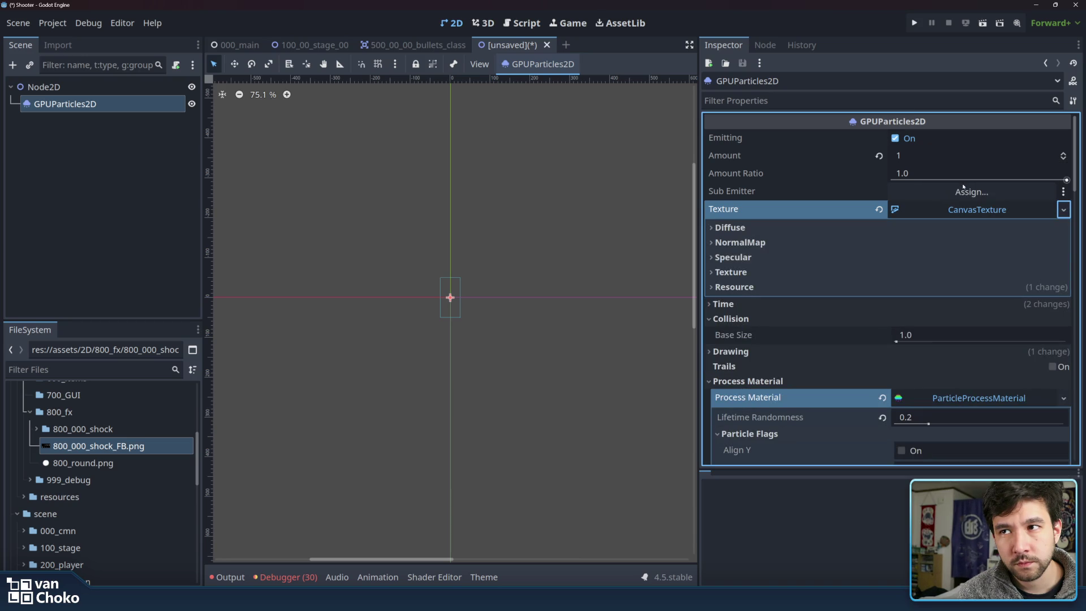
pyautogui.click(758, 272)
pyautogui.click(759, 257)
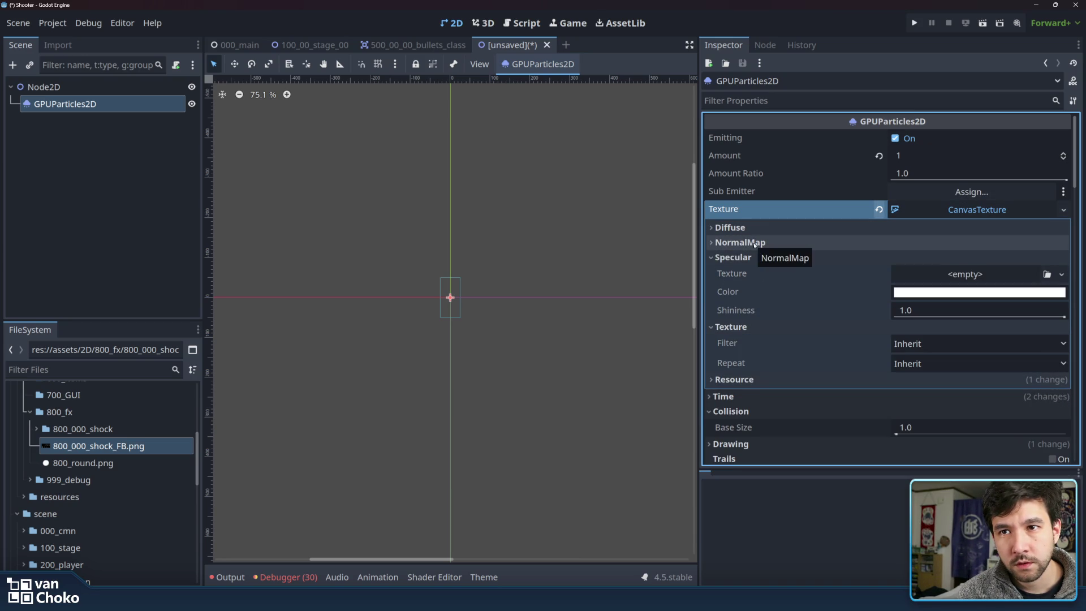
pyautogui.click(756, 242)
pyautogui.click(754, 228)
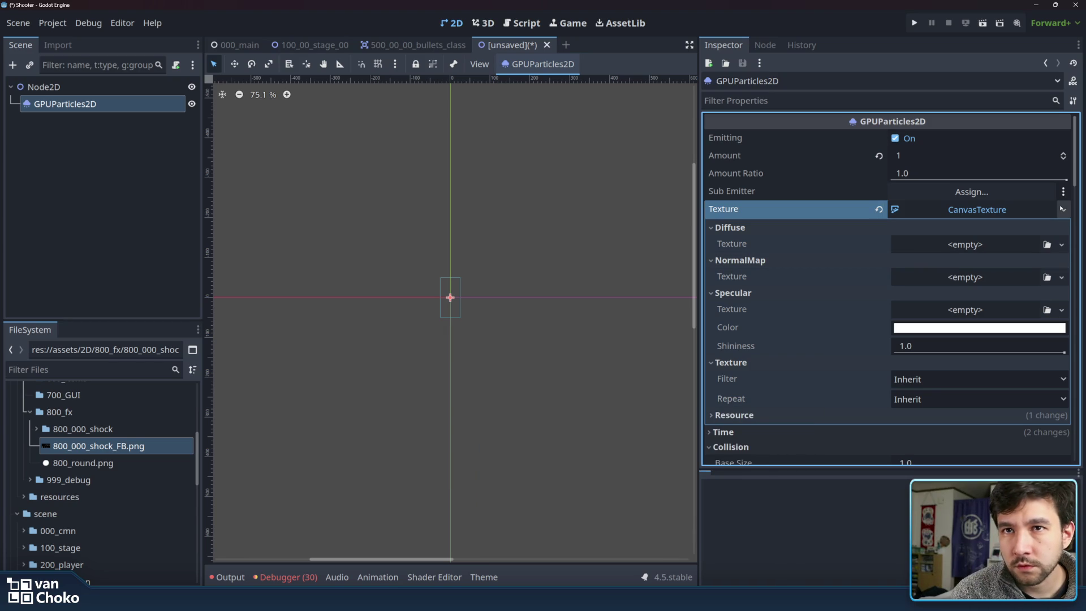
pyautogui.click(878, 209)
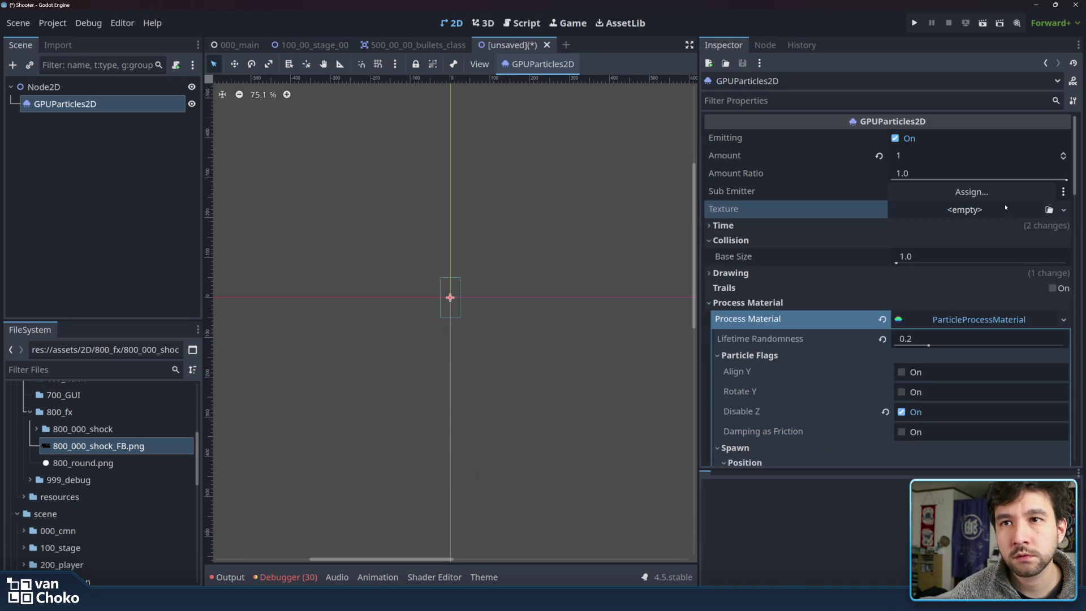
# Make the particle texture a new AtlasTexture using the shock sprite sheet as its atlas.
pyautogui.click(1038, 210)
pyautogui.click(964, 324)
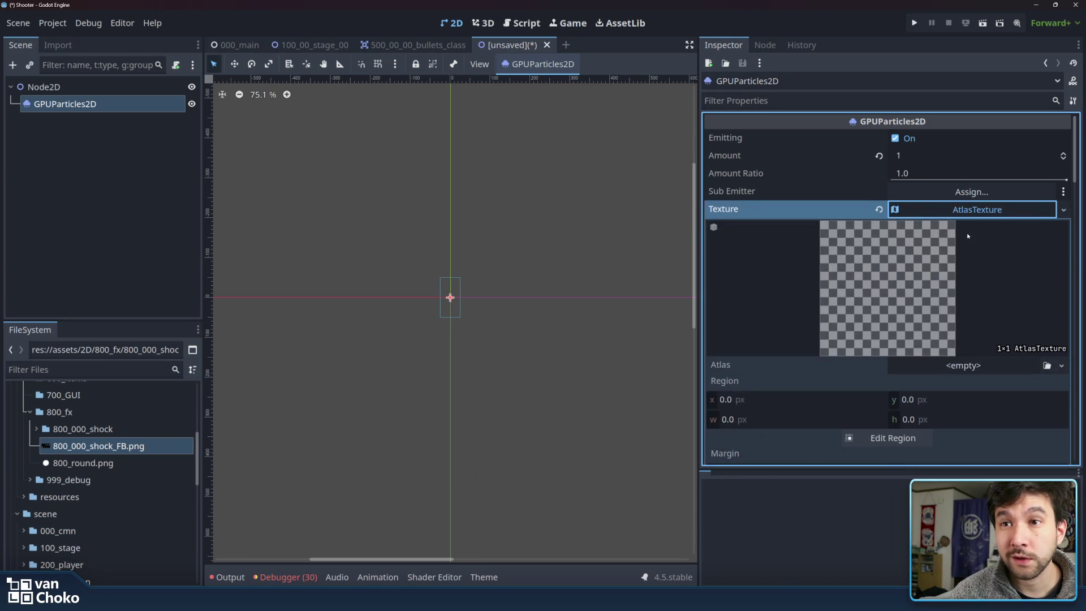
pyautogui.click(116, 446)
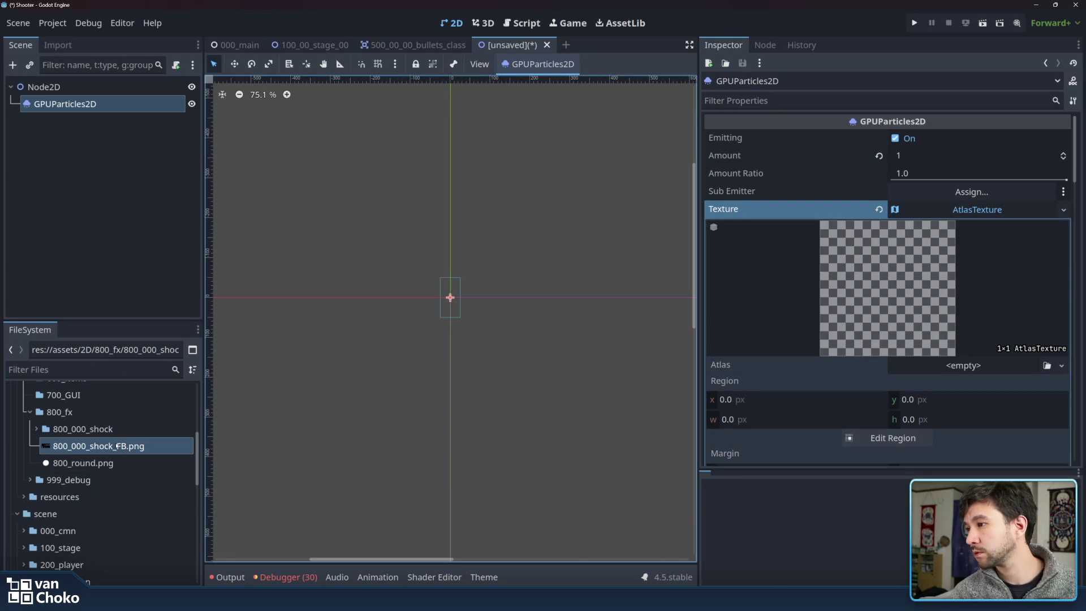
pyautogui.moveTo(113, 448)
pyautogui.mouseDown()
pyautogui.moveTo(812, 315)
pyautogui.moveTo(995, 362)
pyautogui.moveTo(979, 367)
pyautogui.mouseUp()
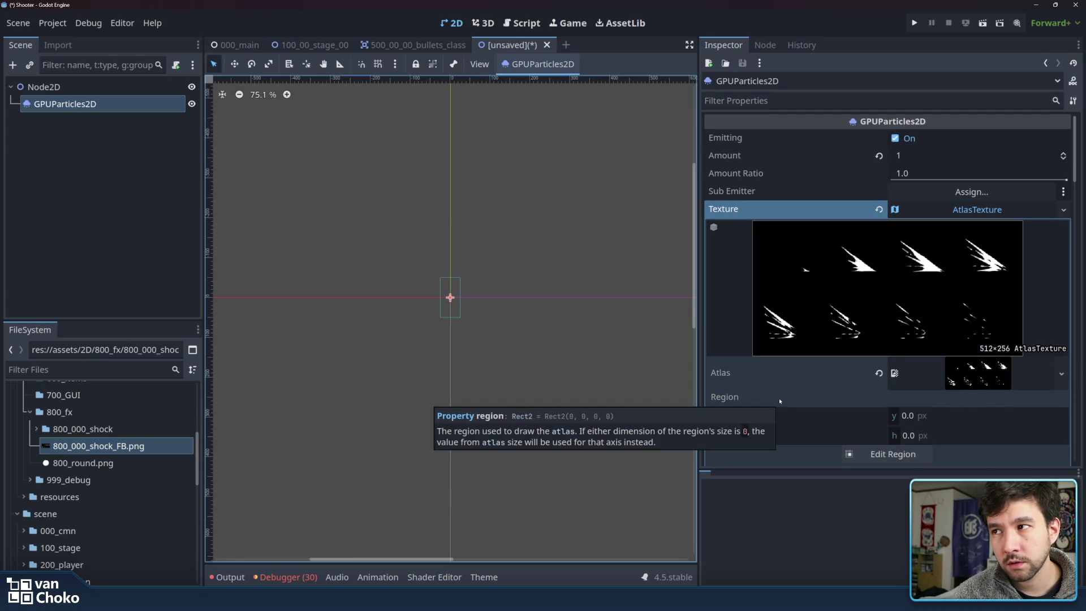
pyautogui.scroll(5, 540, 345)
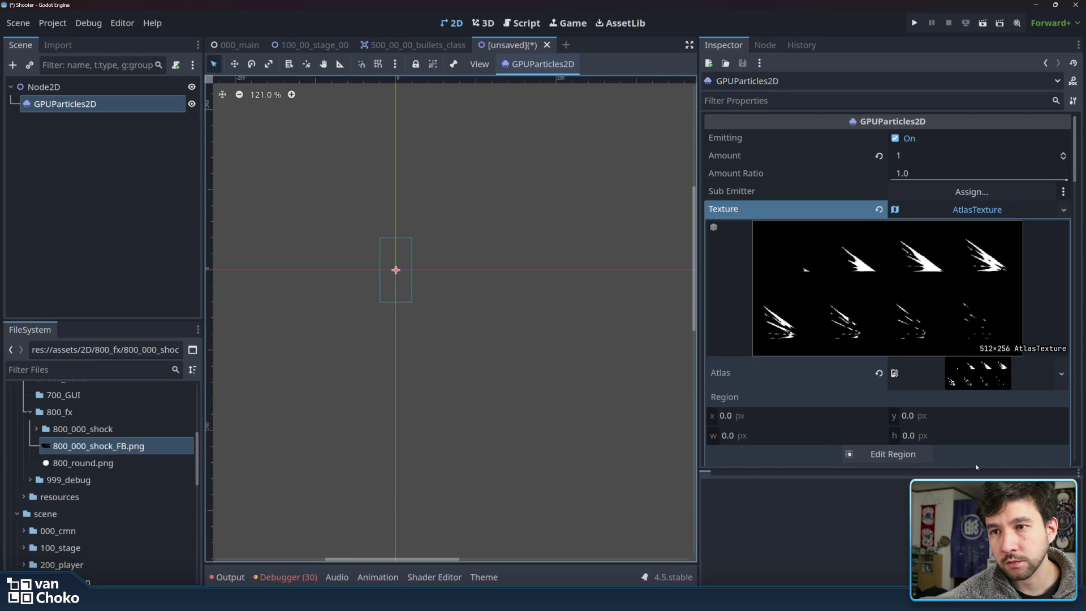
# Clear the AtlasTexture and assign 800_000_shock_FB.png directly to the Texture slot.
pyautogui.click(878, 210)
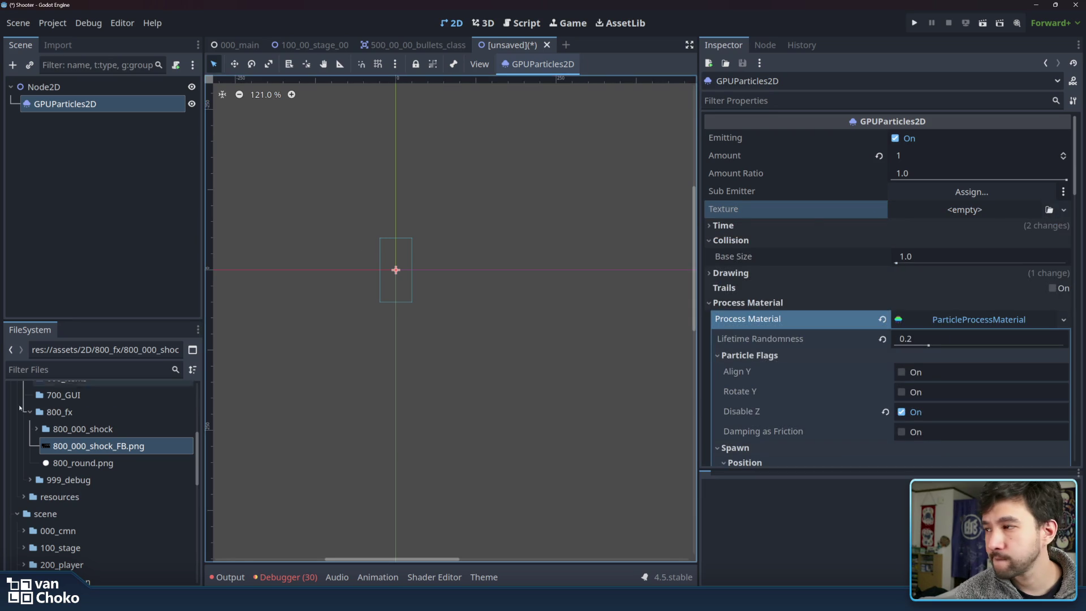
pyautogui.moveTo(96, 446); pyautogui.dragTo(922, 214)
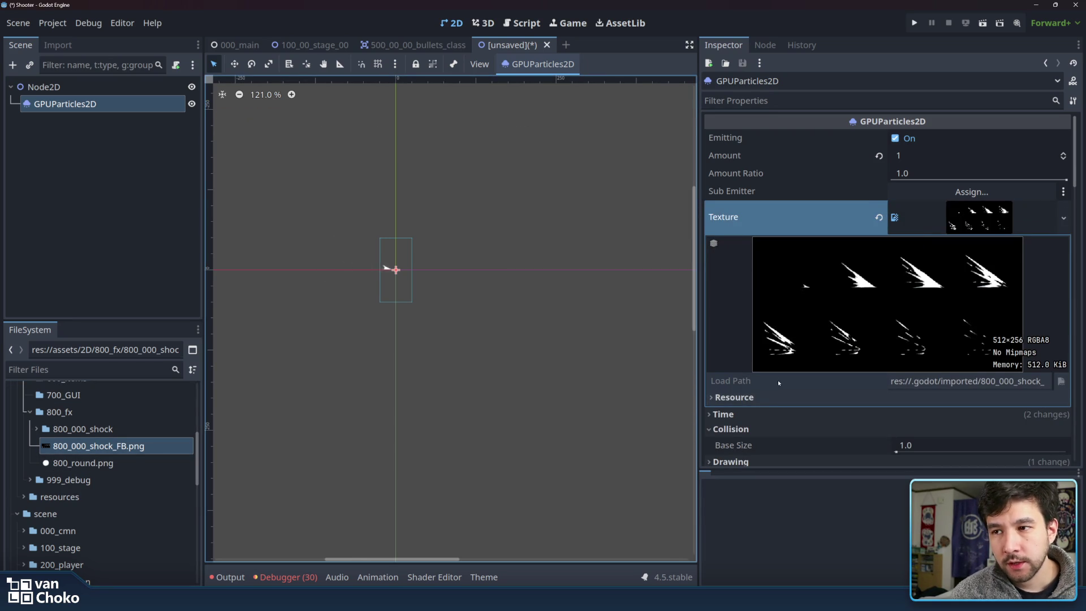
pyautogui.click(989, 224)
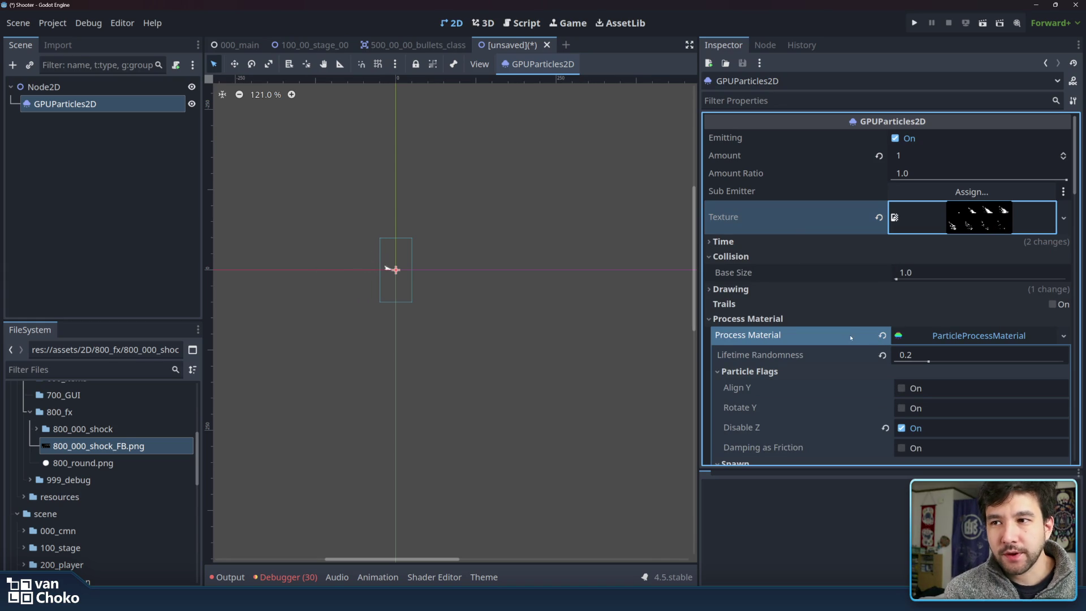
pyautogui.scroll(-2, 851, 331)
pyautogui.scroll(-2, 853, 319)
pyautogui.scroll(-2, 852, 317)
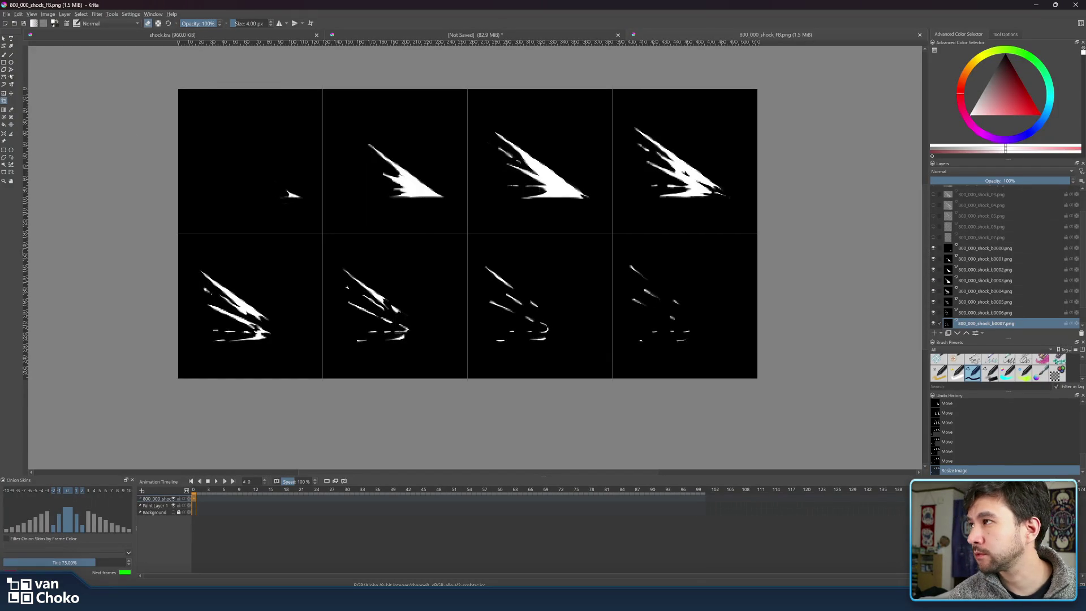
# Drag vertical guides out of the left ruler onto the sprite sheet, discarding the extras.
pyautogui.moveTo(25, 146)
pyautogui.mouseDown()
pyautogui.moveTo(248, 158)
pyautogui.moveTo(1, 160)
pyautogui.mouseUp()
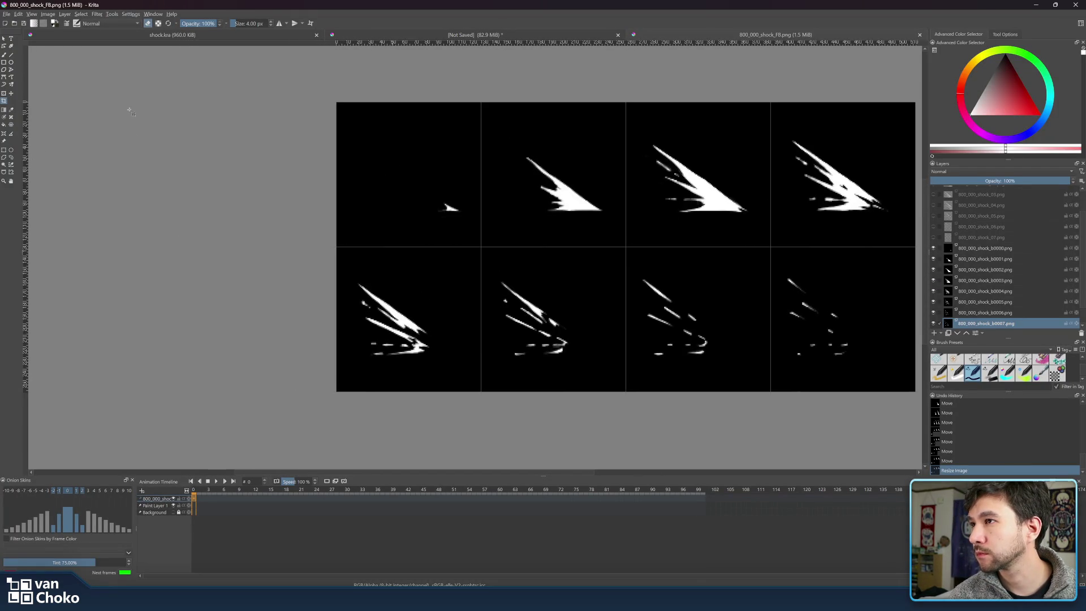
pyautogui.moveTo(25, 147); pyautogui.dragTo(409, 153)
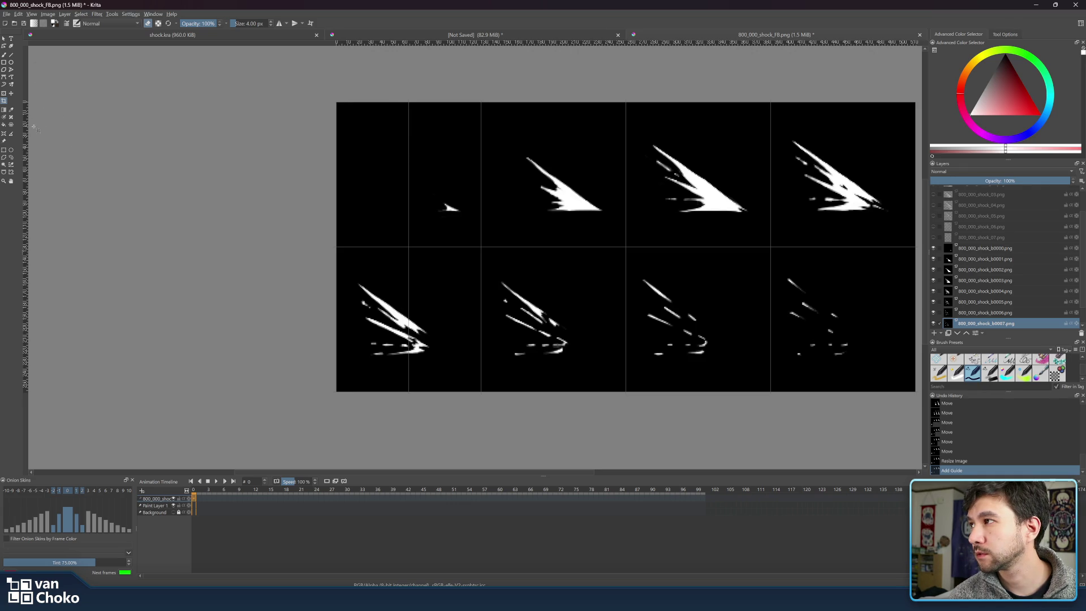
pyautogui.click(3, 39)
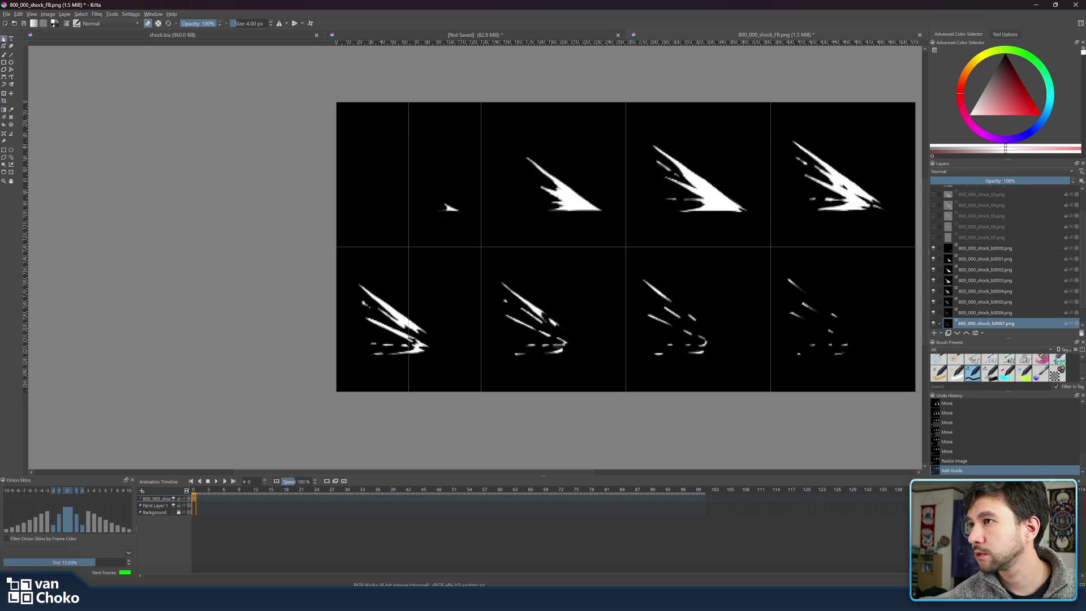
pyautogui.moveTo(29, 160)
pyautogui.mouseDown()
pyautogui.moveTo(425, 170)
pyautogui.moveTo(556, 186)
pyautogui.moveTo(14, 186)
pyautogui.mouseUp()
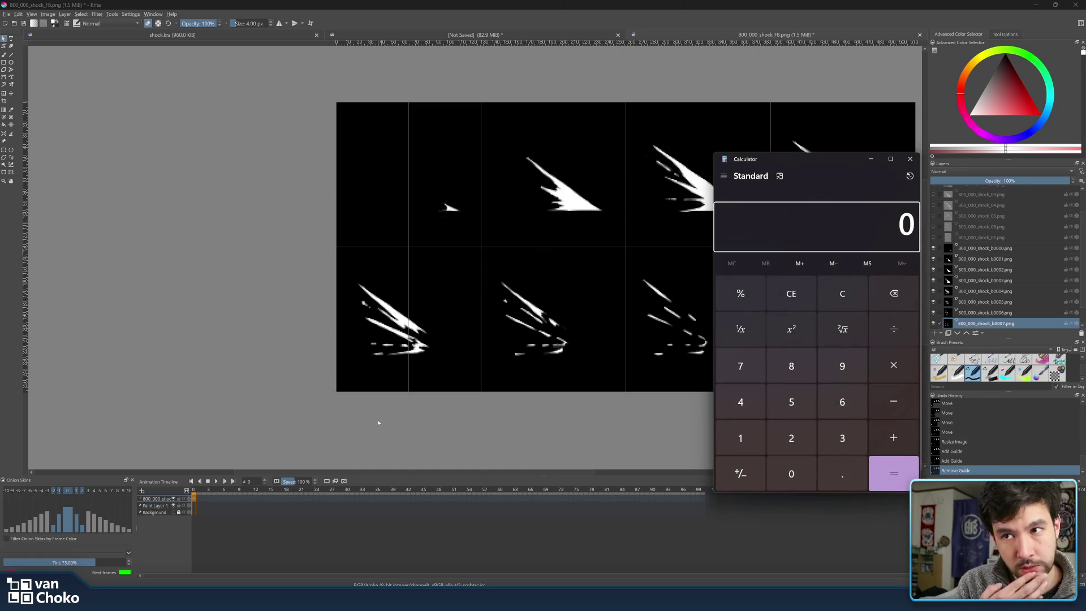
# Work out 128 + 64 and place a vertical guide at 192 px.
pyautogui.write('128 ')
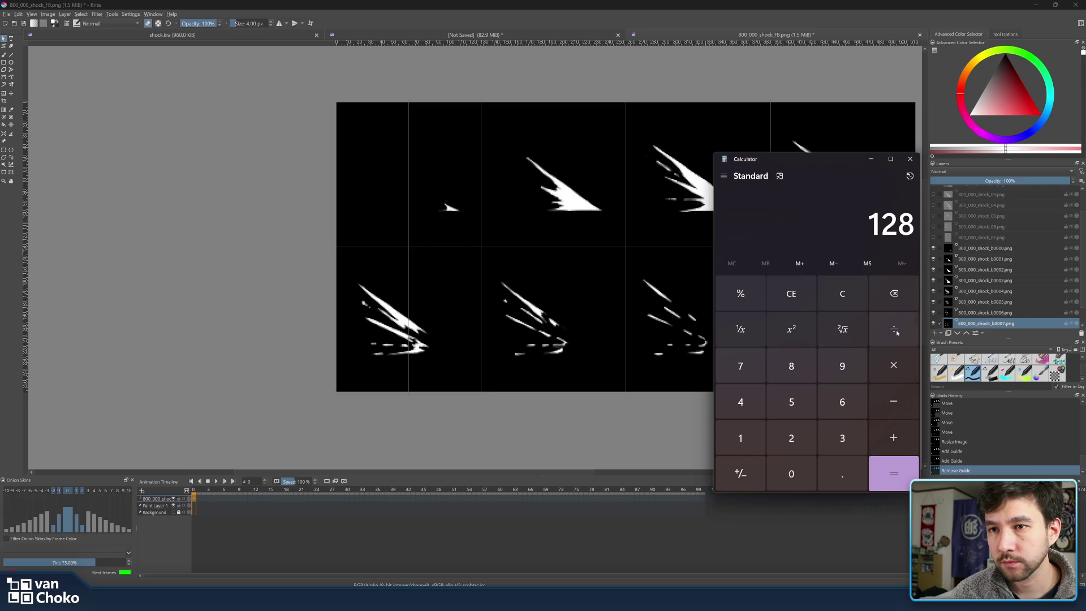
pyautogui.write('+ 64')
pyautogui.press('Return')
pyautogui.moveTo(27, 148); pyautogui.dragTo(553, 163)
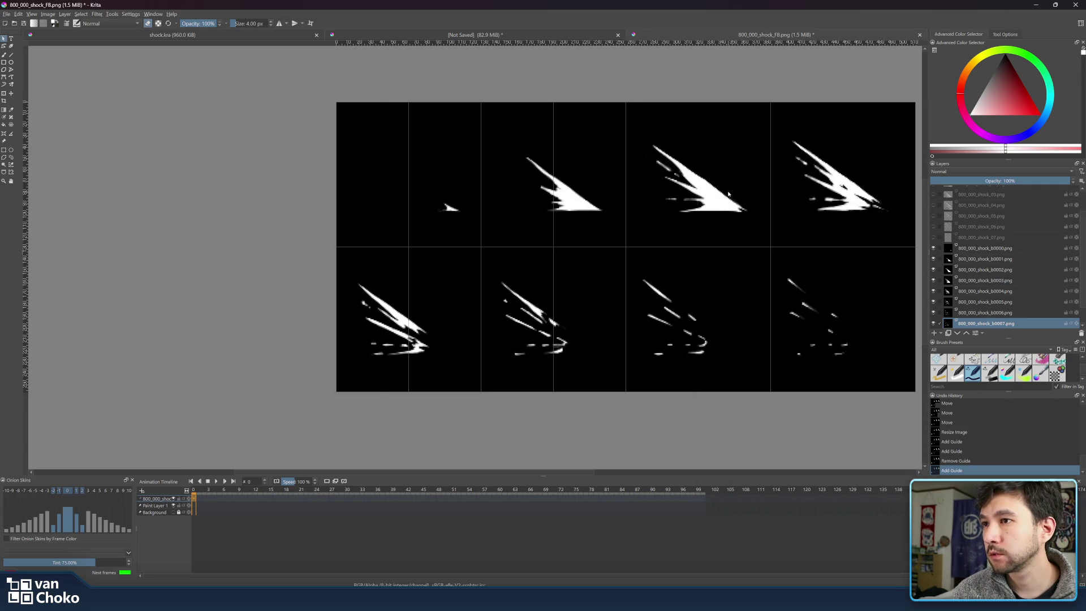
pyautogui.moveTo(727, 193); pyautogui.dragTo(525, 200)
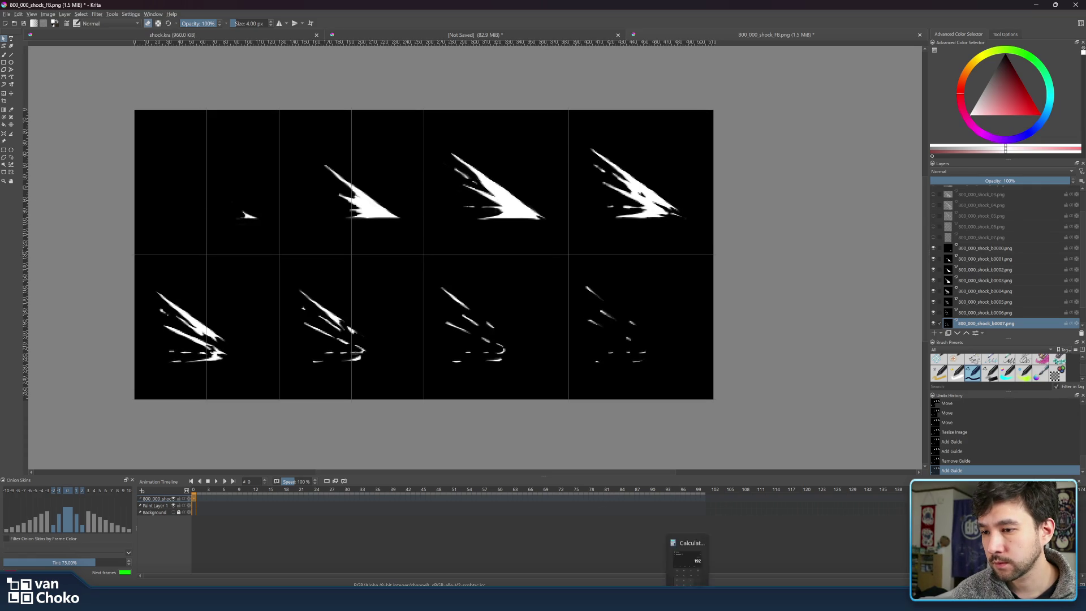
# Work out 256 + 64 and place a vertical guide at 320 px.
pyautogui.click(687, 598)
pyautogui.write('256+64')
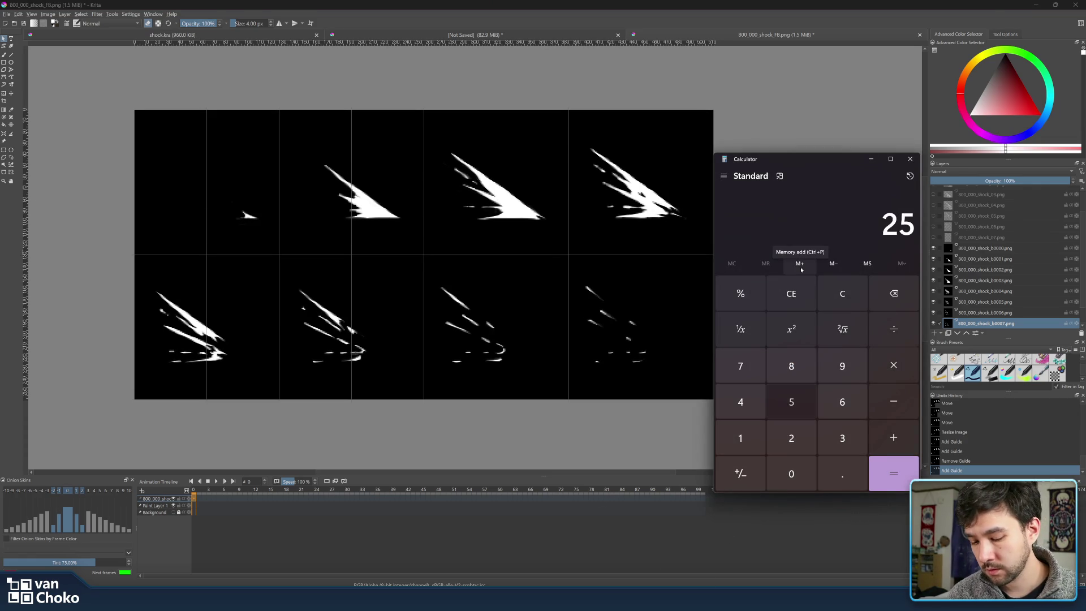
pyautogui.press('Return')
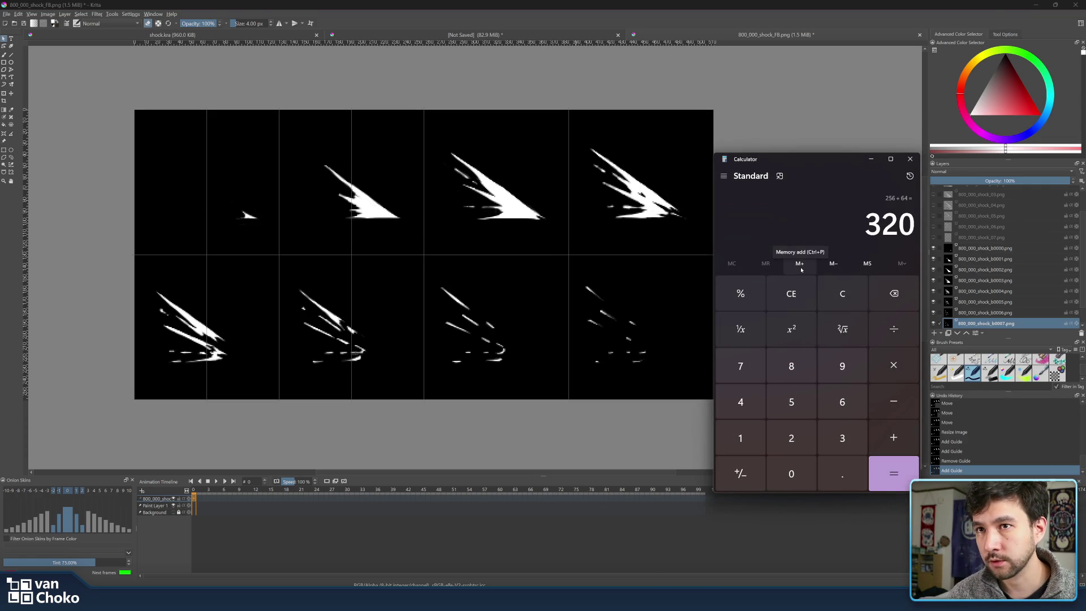
pyautogui.moveTo(29, 254)
pyautogui.mouseDown()
pyautogui.moveTo(331, 268)
pyautogui.moveTo(506, 261)
pyautogui.moveTo(497, 269)
pyautogui.mouseUp()
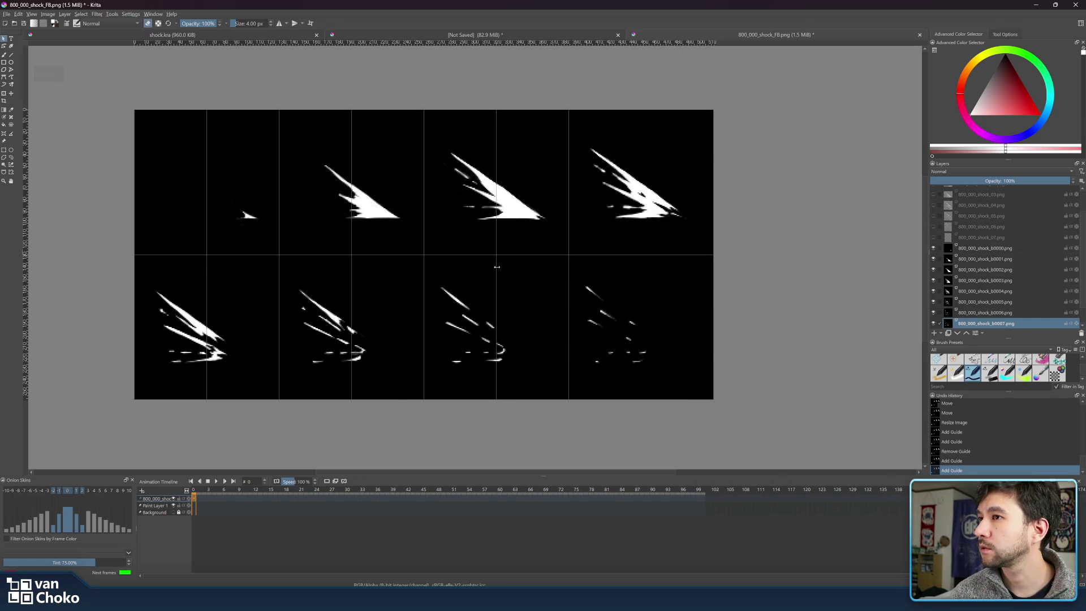
pyautogui.moveTo(619, 265); pyautogui.dragTo(545, 268)
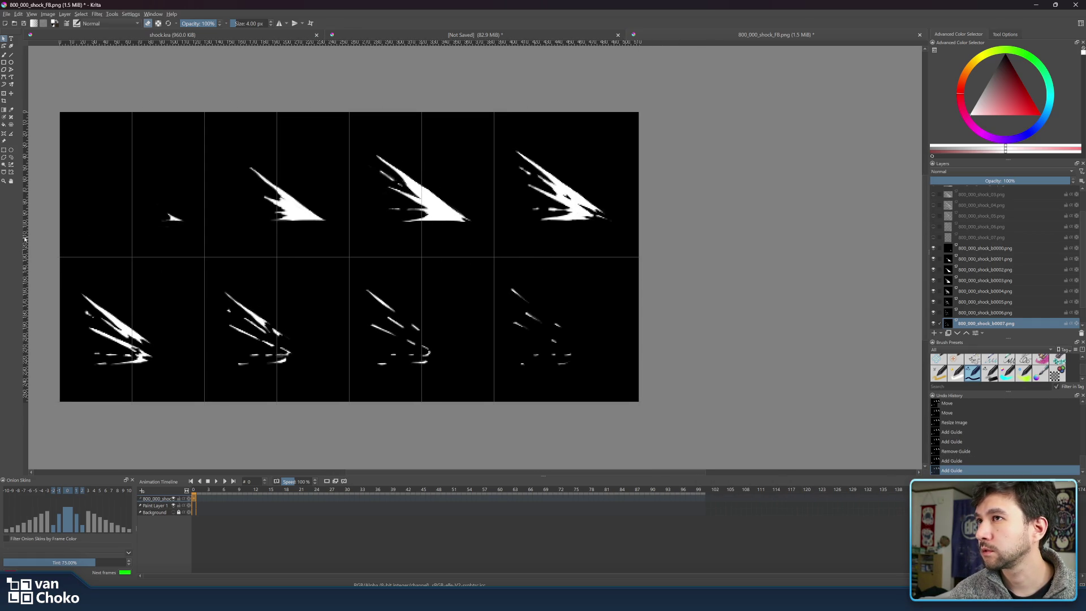
# Compute 512 − 64, add a vertical guide at 448 px, and add horizontal guides for both rows.
pyautogui.moveTo(687, 598)
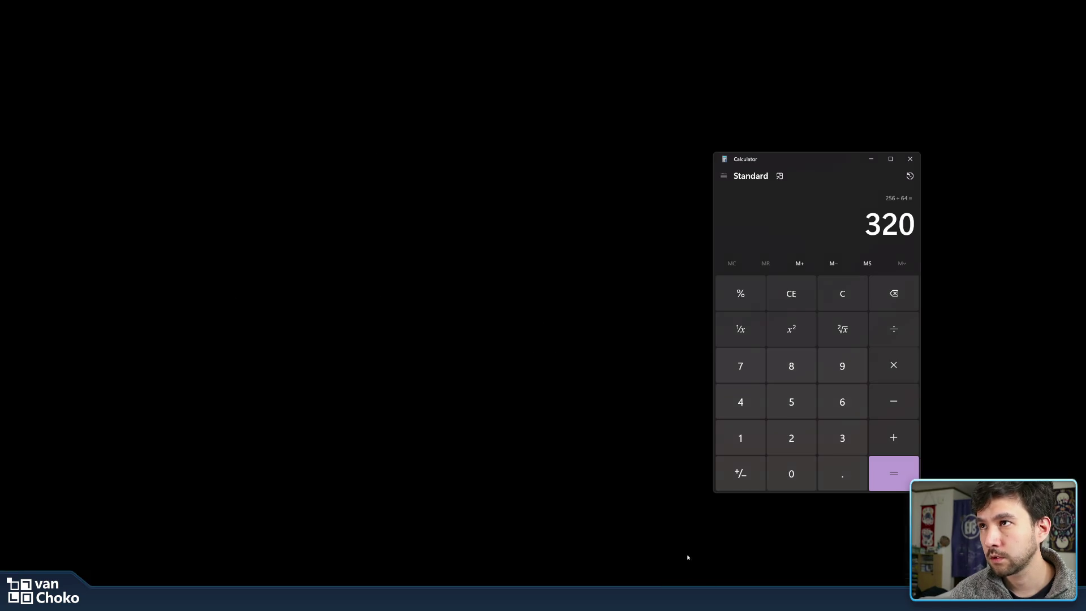
pyautogui.click(686, 557)
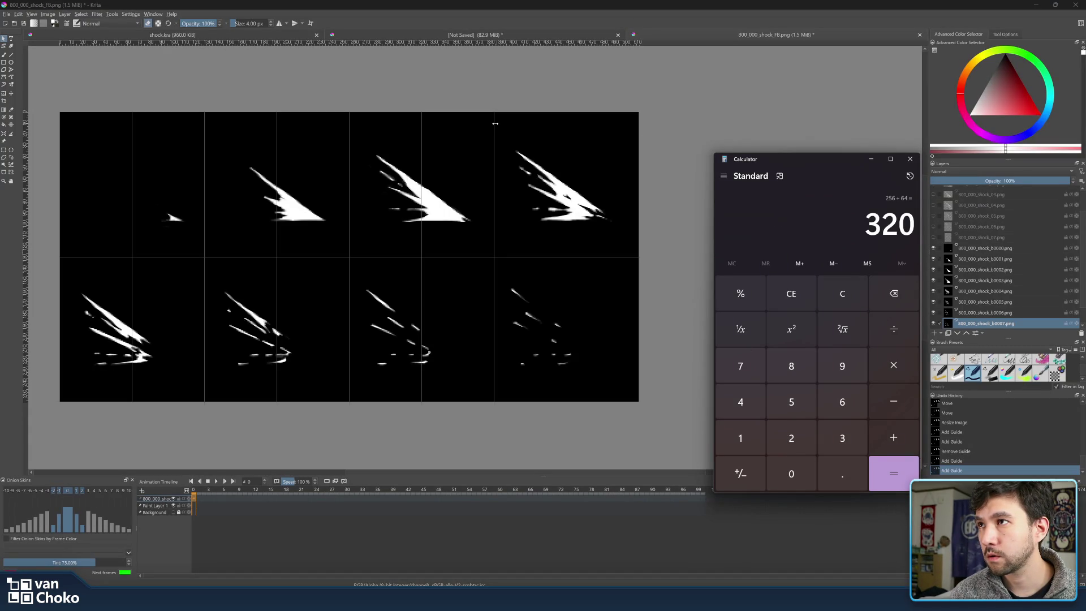
pyautogui.write('512')
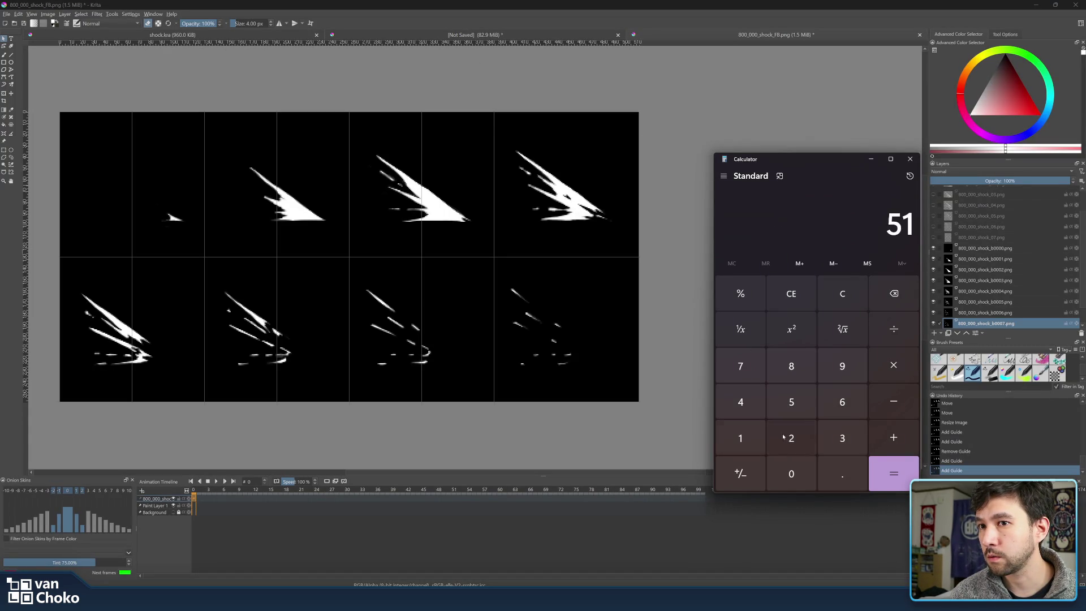
pyautogui.click(895, 396)
pyautogui.write('64')
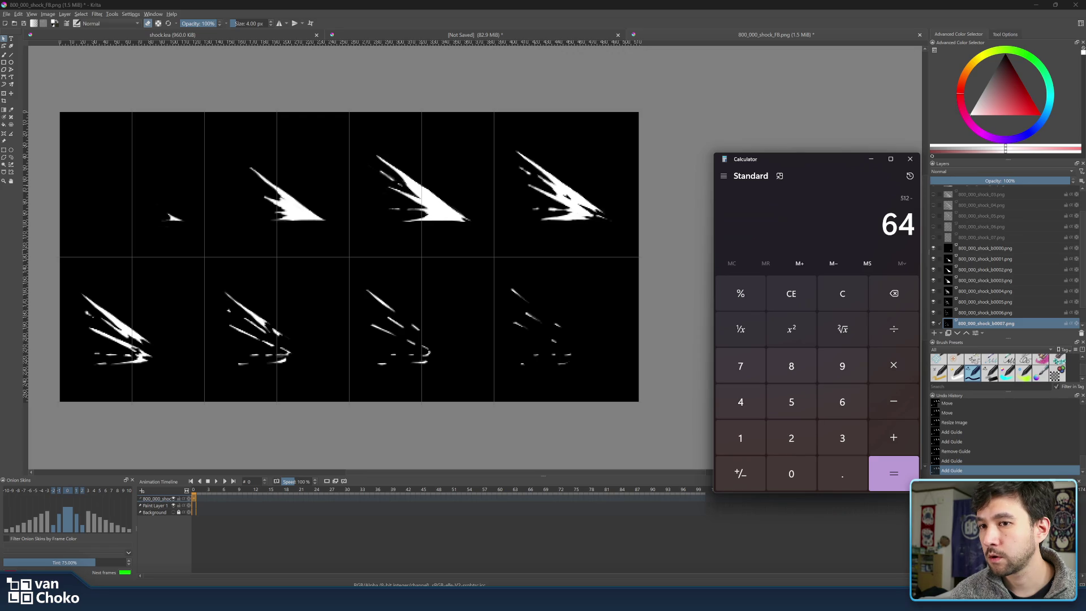
pyautogui.click(897, 469)
pyautogui.moveTo(20, 258); pyautogui.dragTo(566, 246)
pyautogui.moveTo(567, 244); pyautogui.dragTo(566, 244)
pyautogui.moveTo(270, 44)
pyautogui.mouseDown()
pyautogui.moveTo(358, 241)
pyautogui.moveTo(359, 186)
pyautogui.mouseUp()
pyautogui.moveTo(382, 42)
pyautogui.mouseDown()
pyautogui.moveTo(424, 341)
pyautogui.moveTo(425, 312)
pyautogui.moveTo(425, 331)
pyautogui.mouseUp()
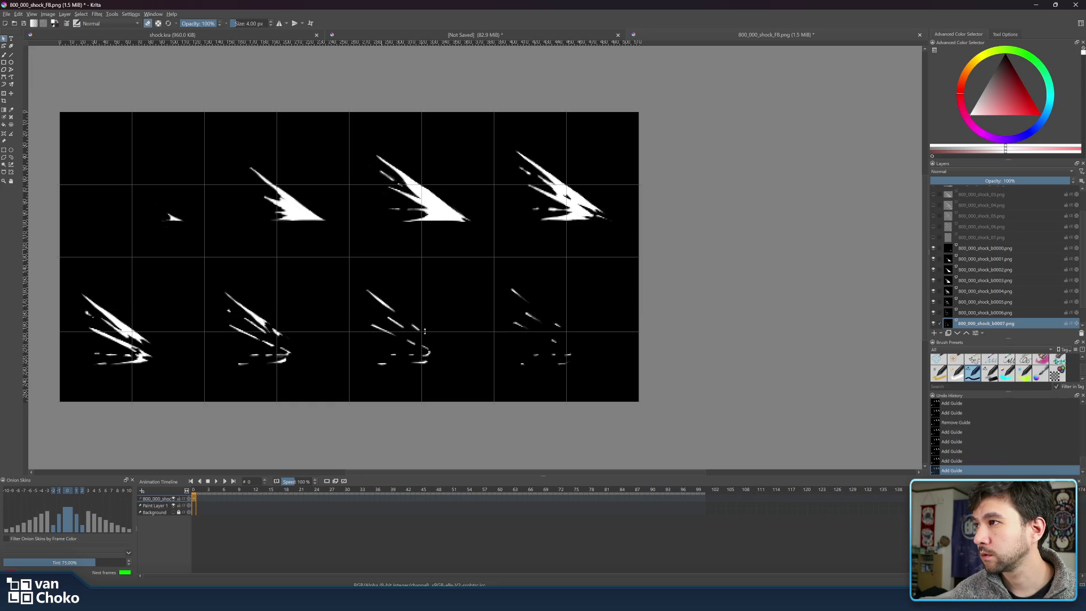
# Recompute 128 + 64 = 192, close the calculator, and shift the first frame layer up-left.
pyautogui.hotkey('alt', 'Tab')
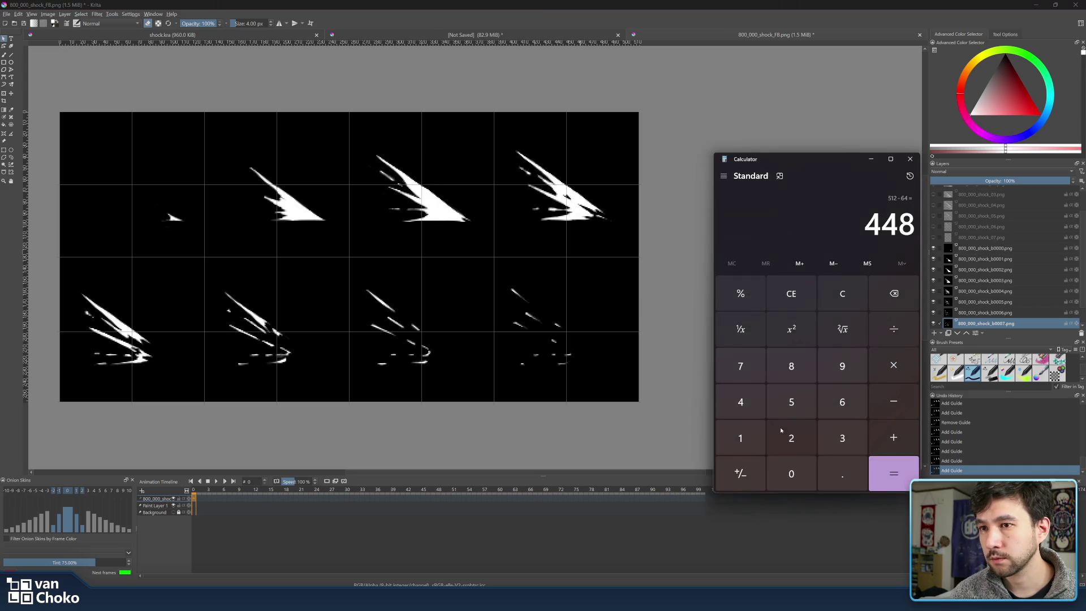
pyautogui.click(740, 437)
pyautogui.click(791, 437)
pyautogui.click(791, 366)
pyautogui.click(893, 437)
pyautogui.click(842, 402)
pyautogui.click(740, 401)
pyautogui.click(893, 472)
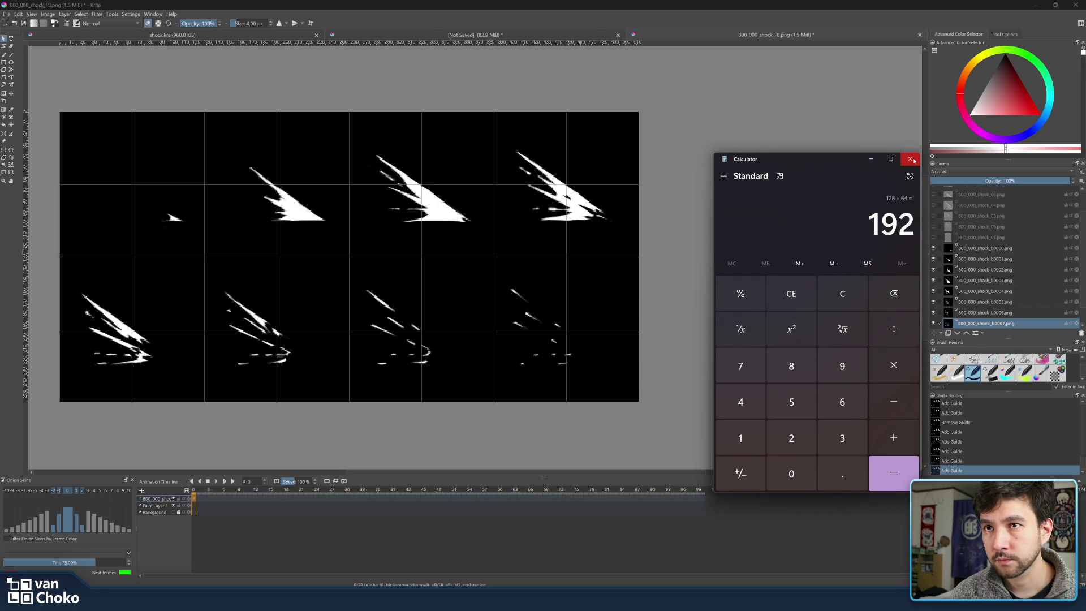
pyautogui.click(910, 159)
pyautogui.click(11, 93)
pyautogui.moveTo(263, 214); pyautogui.dragTo(216, 178)
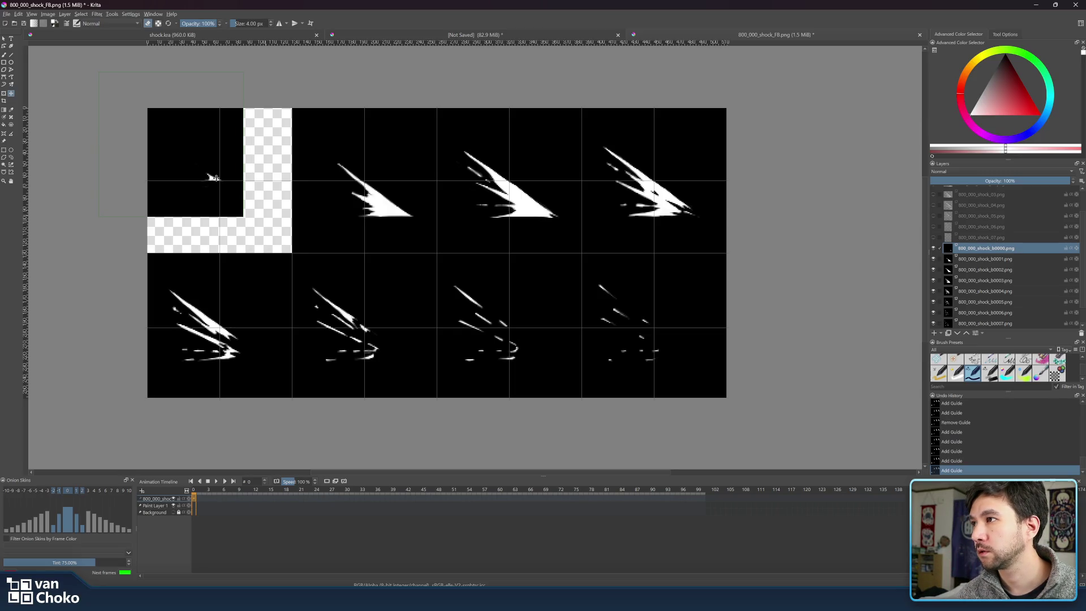
pyautogui.moveTo(215, 178); pyautogui.dragTo(215, 178)
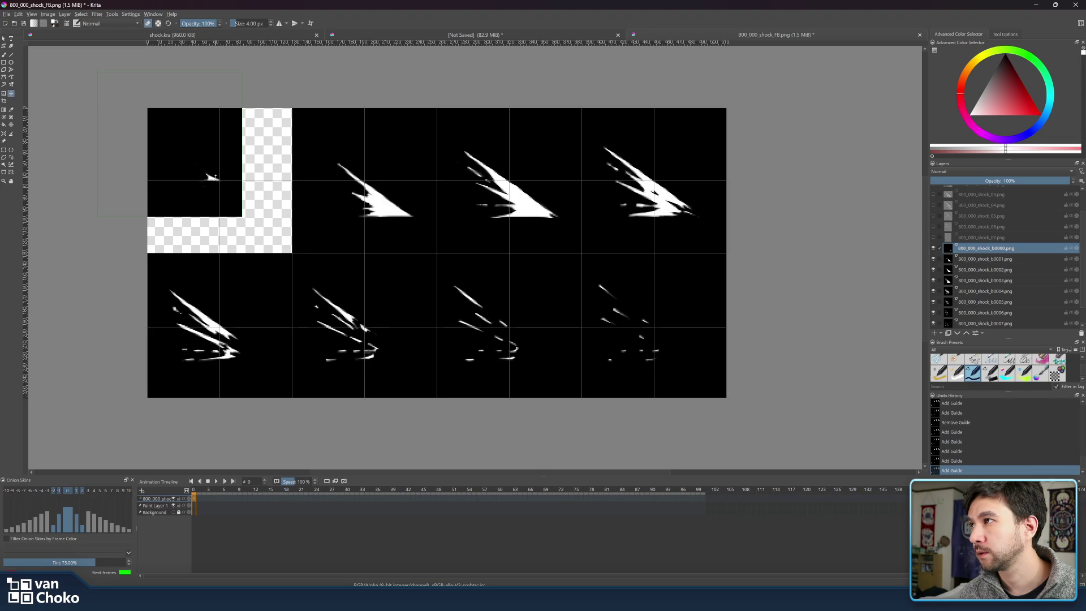
pyautogui.hotkey('ctrl', 'z')
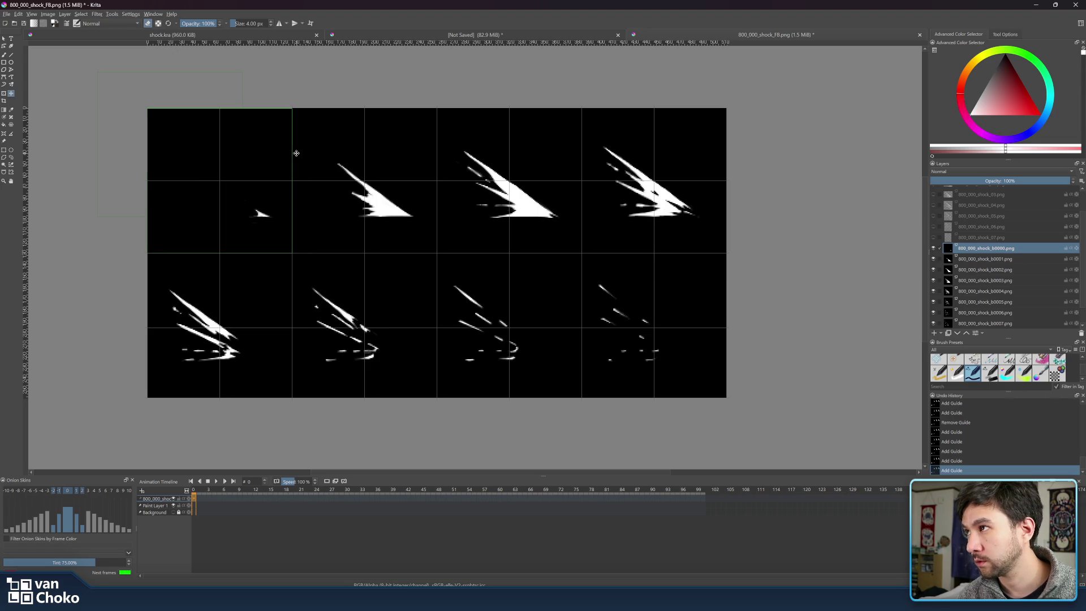
pyautogui.press('Left')
pyautogui.press('Left')
pyautogui.press('Left')
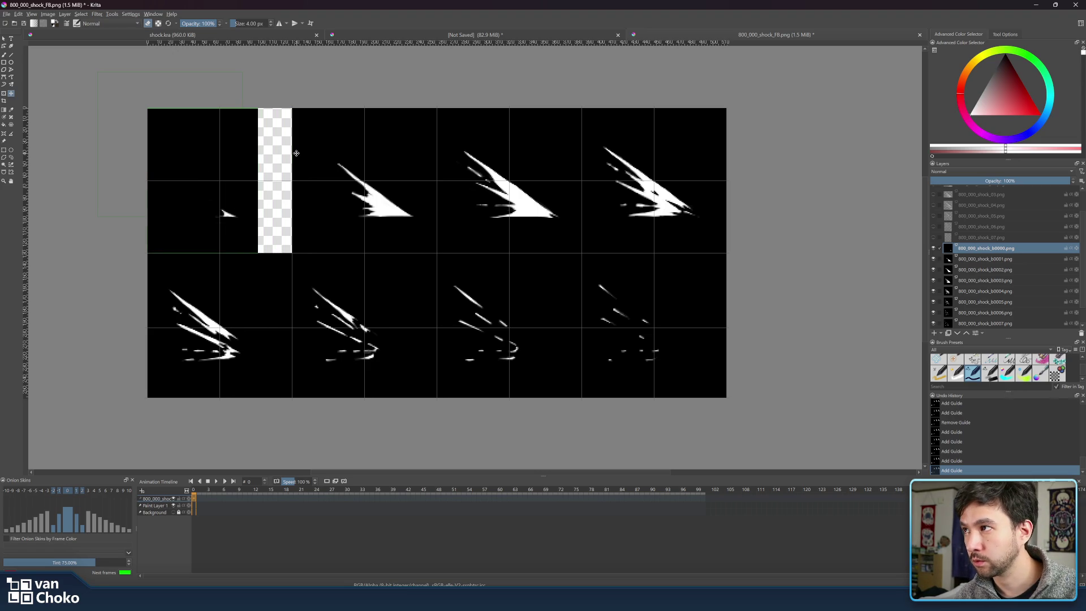
pyautogui.press('Up')
pyautogui.press('Up')
pyautogui.press('Up')
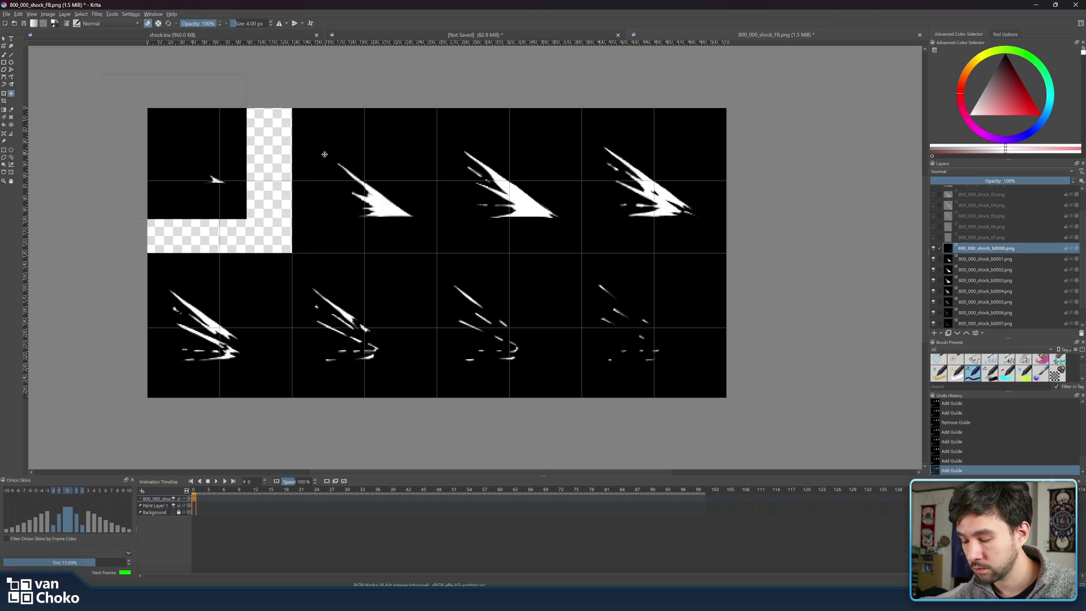
pyautogui.click(999, 259)
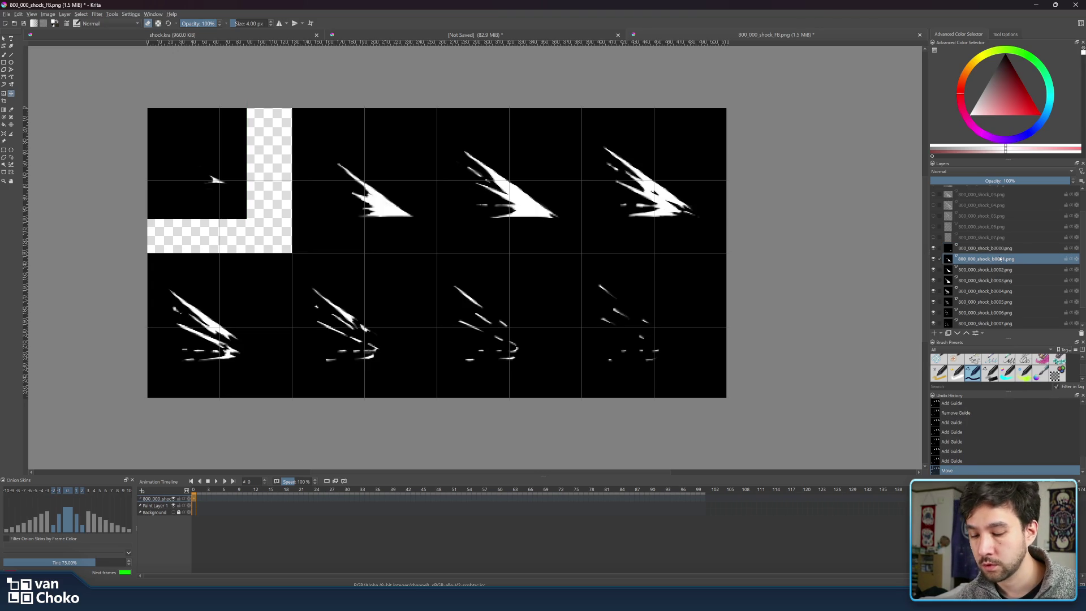
pyautogui.press('Right')
pyautogui.press('Up')
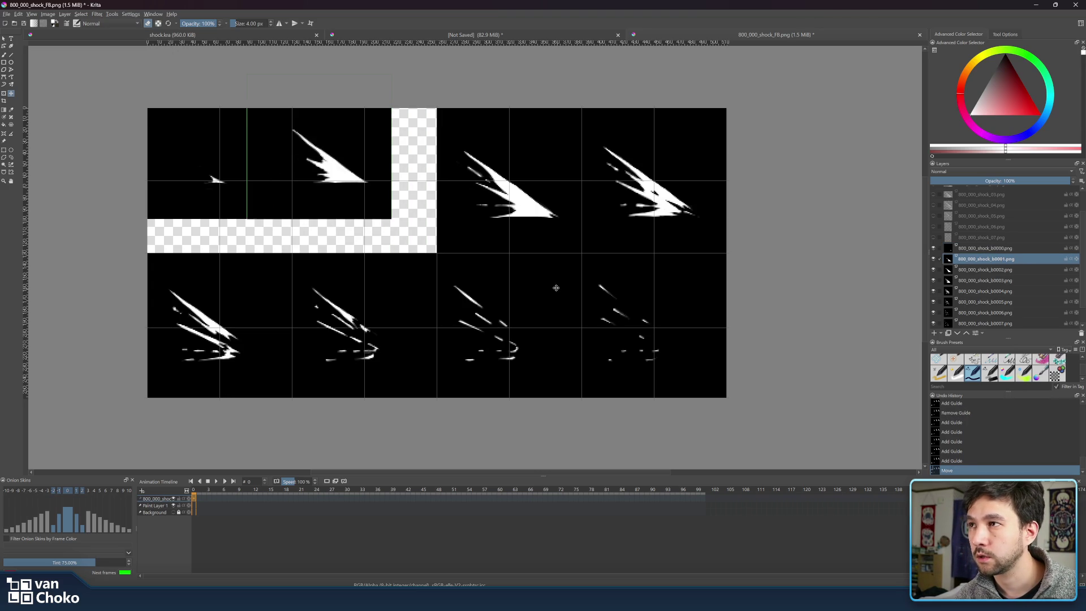
pyautogui.click(988, 269)
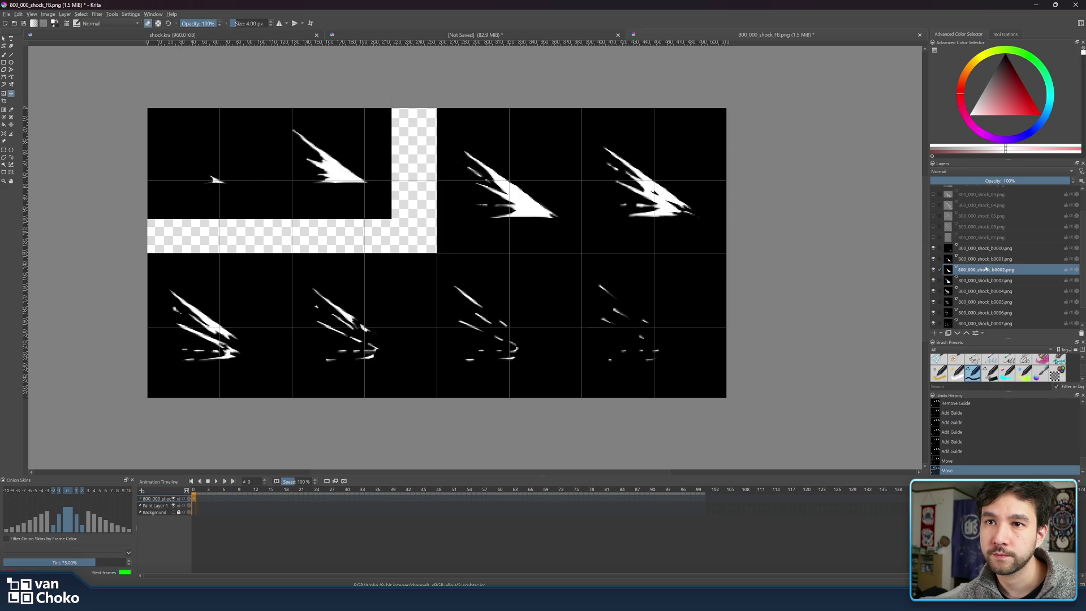
pyautogui.press('Left')
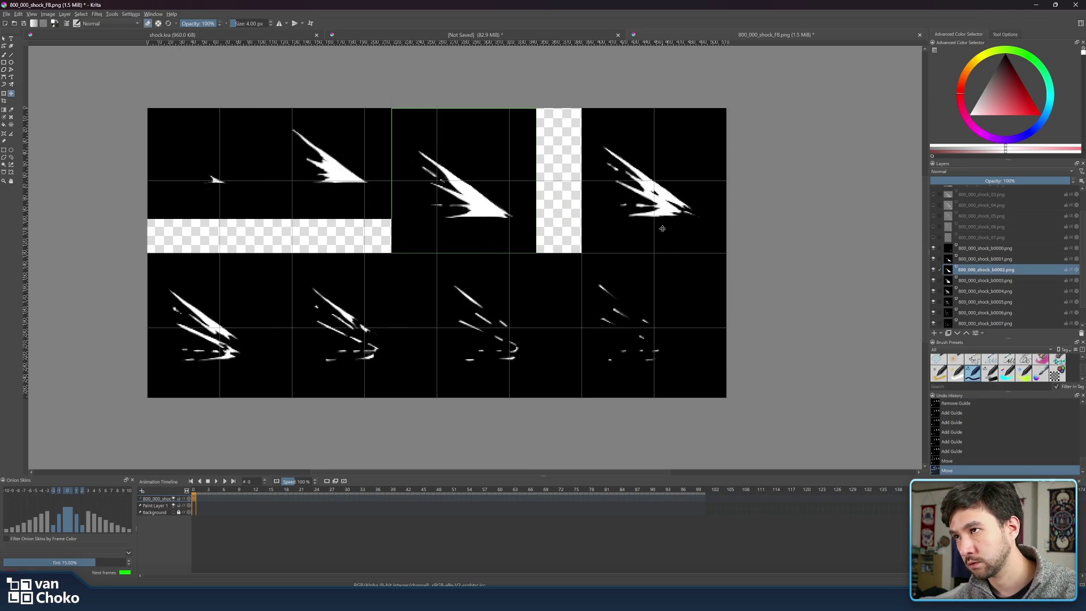
pyautogui.press('Up')
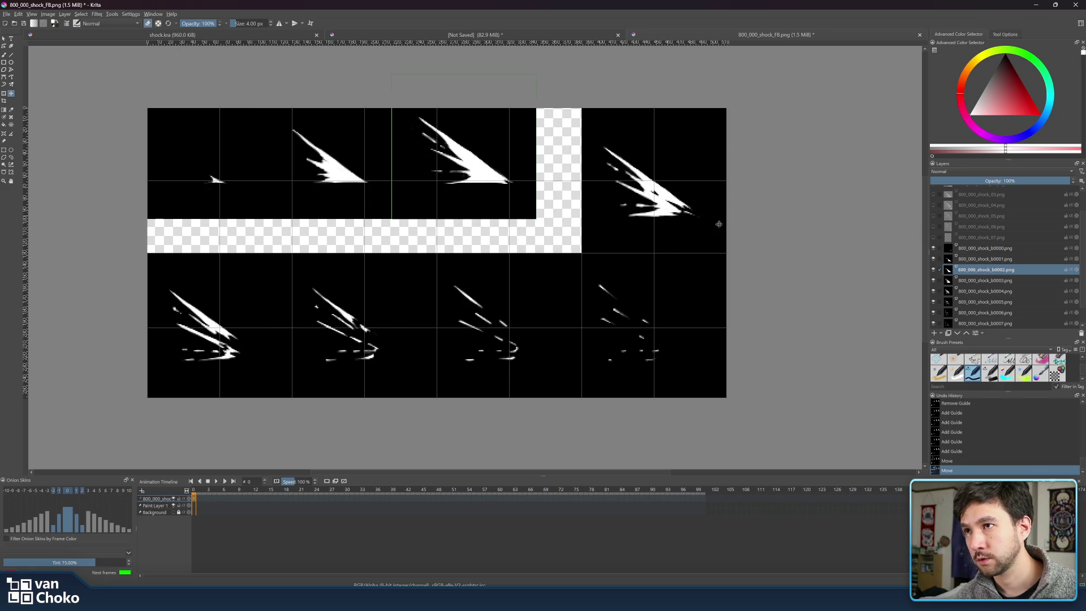
pyautogui.click(1012, 281)
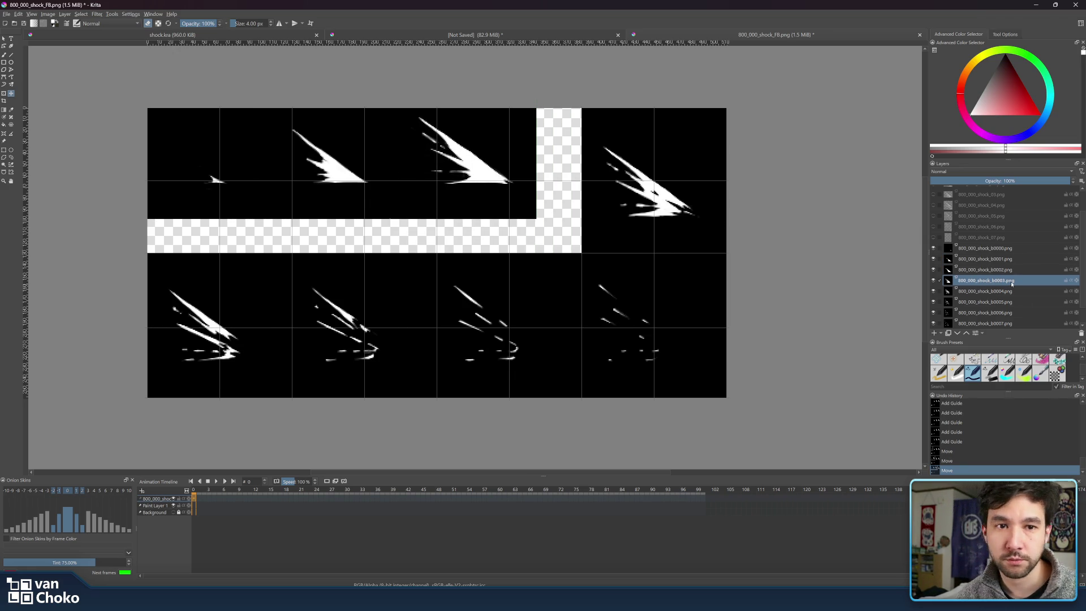
pyautogui.hotkey('shift', 'Left')
pyautogui.hotkey('shift', 'Left')
pyautogui.hotkey('shift', 'Left')
pyautogui.hotkey('shift', 'Up')
pyautogui.hotkey('shift', 'Up')
pyautogui.hotkey('shift', 'Up')
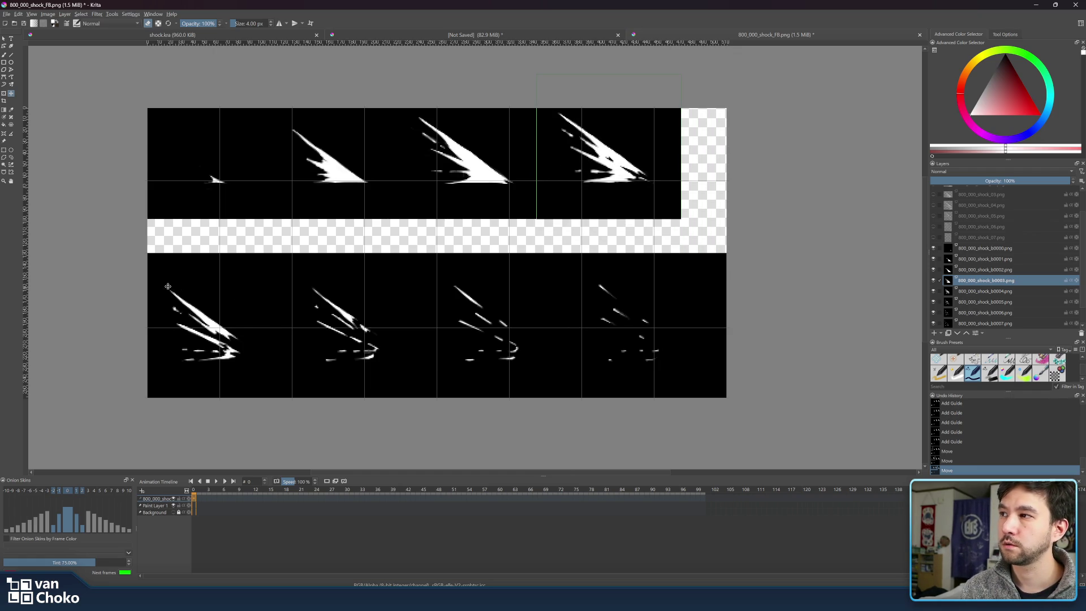
pyautogui.hotkey('shift', 'Left')
pyautogui.hotkey('shift', 'Left')
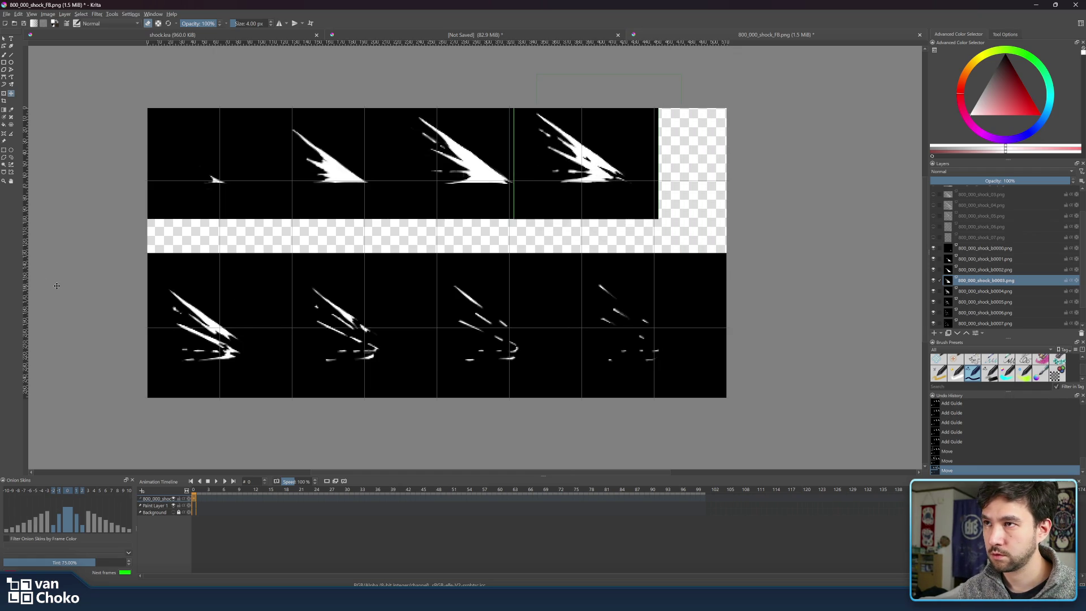
pyautogui.hotkey('shift', 'Right')
pyautogui.hotkey('shift', 'Right')
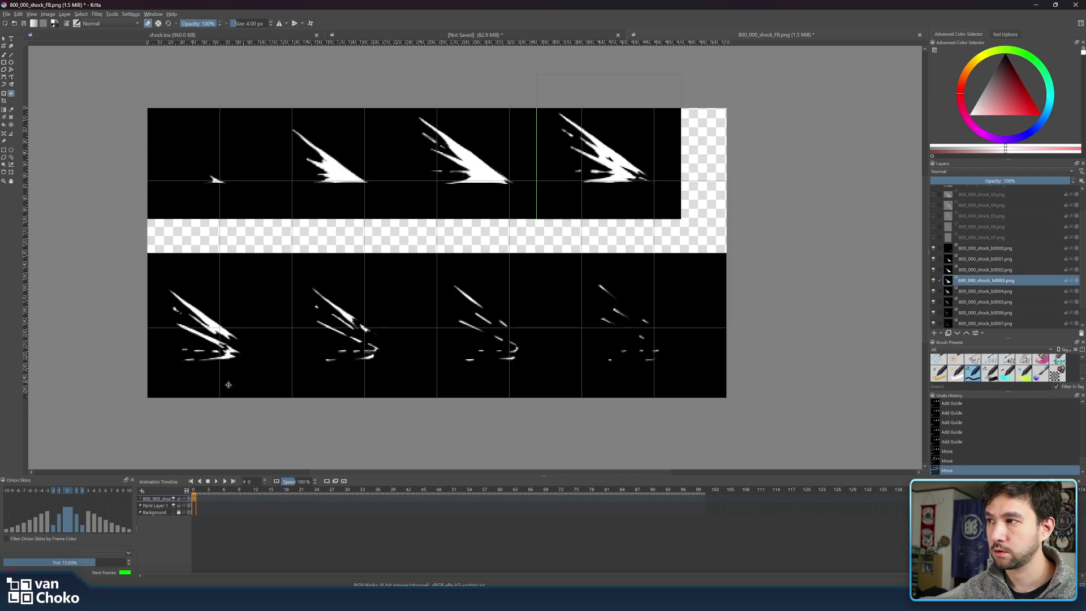
pyautogui.press('pagedown')
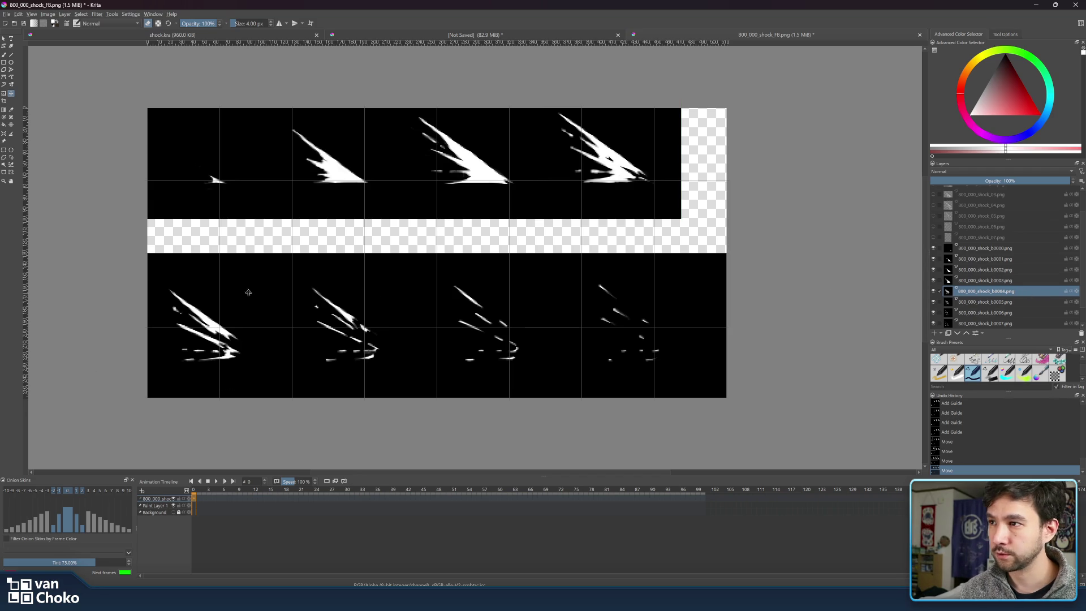
pyautogui.hotkey('shift', 'Left')
pyautogui.hotkey('shift', 'Left')
pyautogui.hotkey('shift', 'Left')
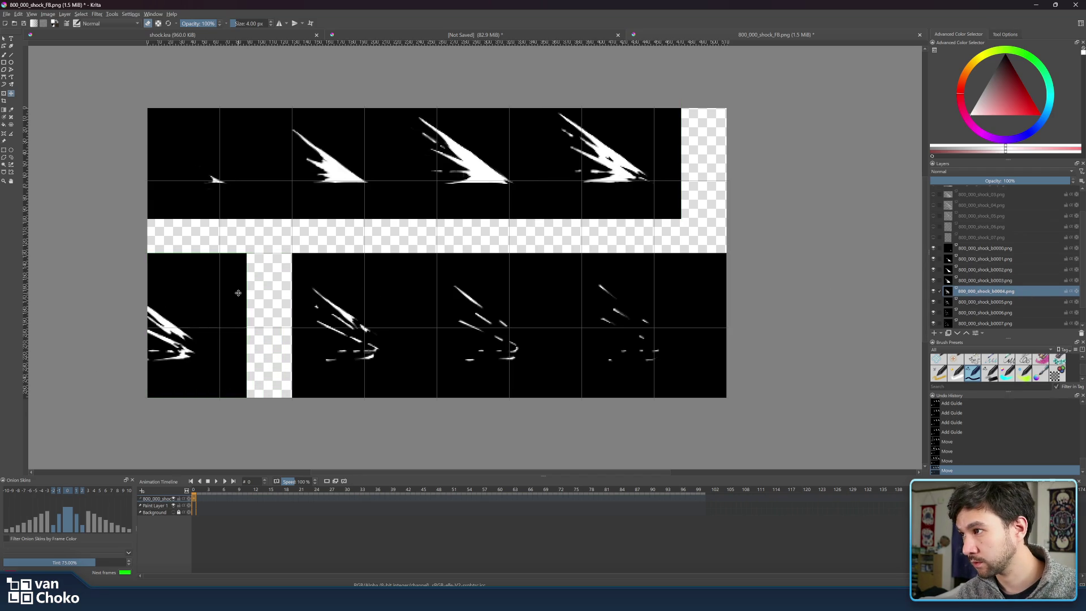
pyautogui.hotkey('shift', 'Up')
pyautogui.hotkey('shift', 'Up')
pyautogui.hotkey('shift', 'Up')
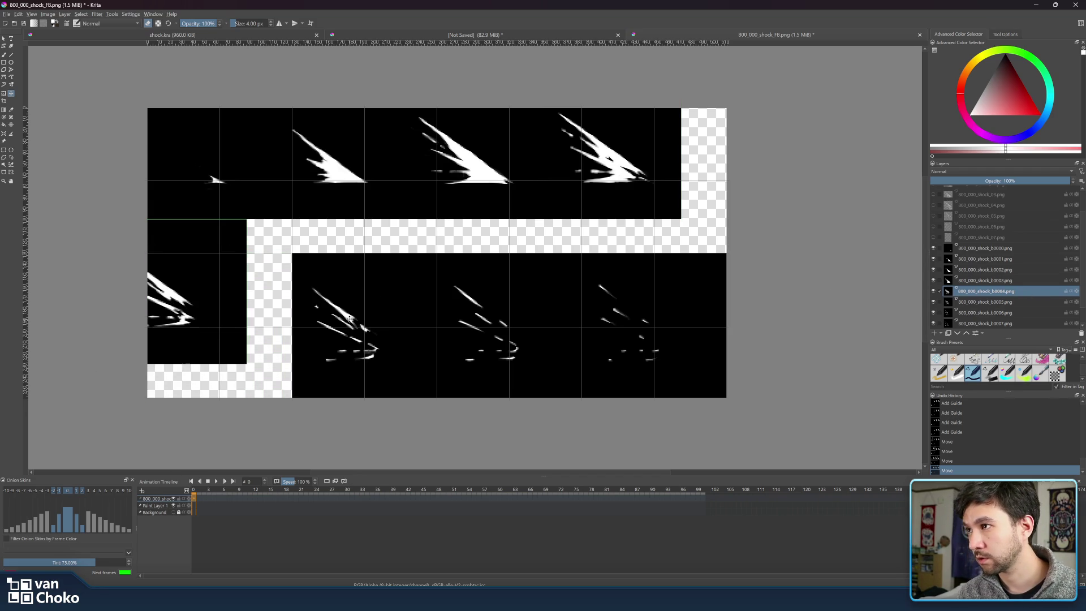
pyautogui.click(997, 304)
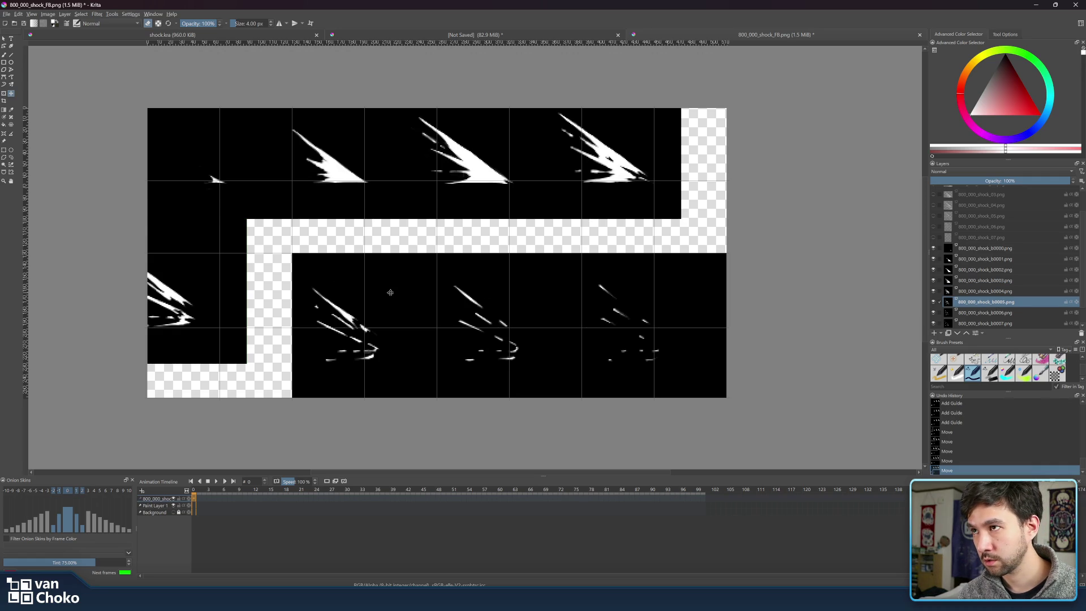
pyautogui.hotkey('ctrl', 'z')
pyautogui.hotkey('ctrl', 'z')
pyautogui.hotkey('ctrl', 'z')
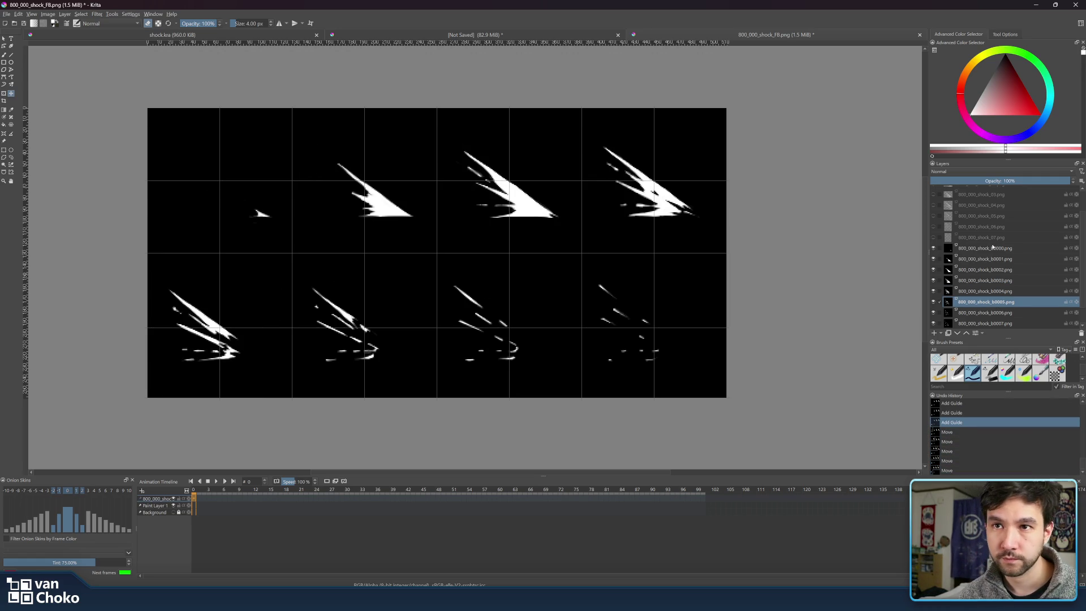
pyautogui.click(989, 248)
pyautogui.scroll(-1, 998, 278)
pyautogui.keyDown('shift'); pyautogui.click(997, 303); pyautogui.keyUp('shift')
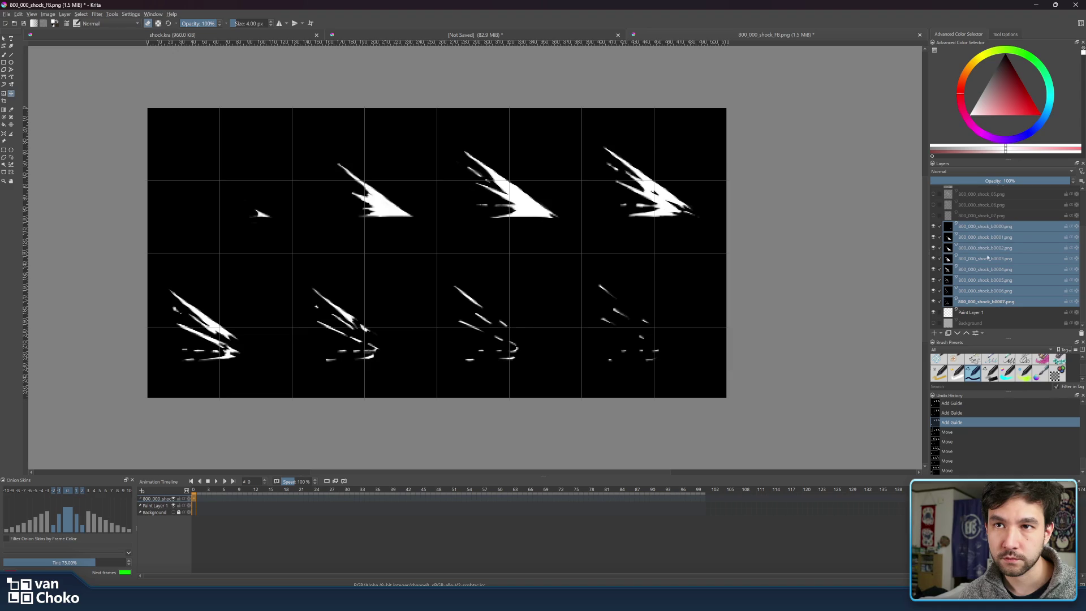
pyautogui.click(985, 227)
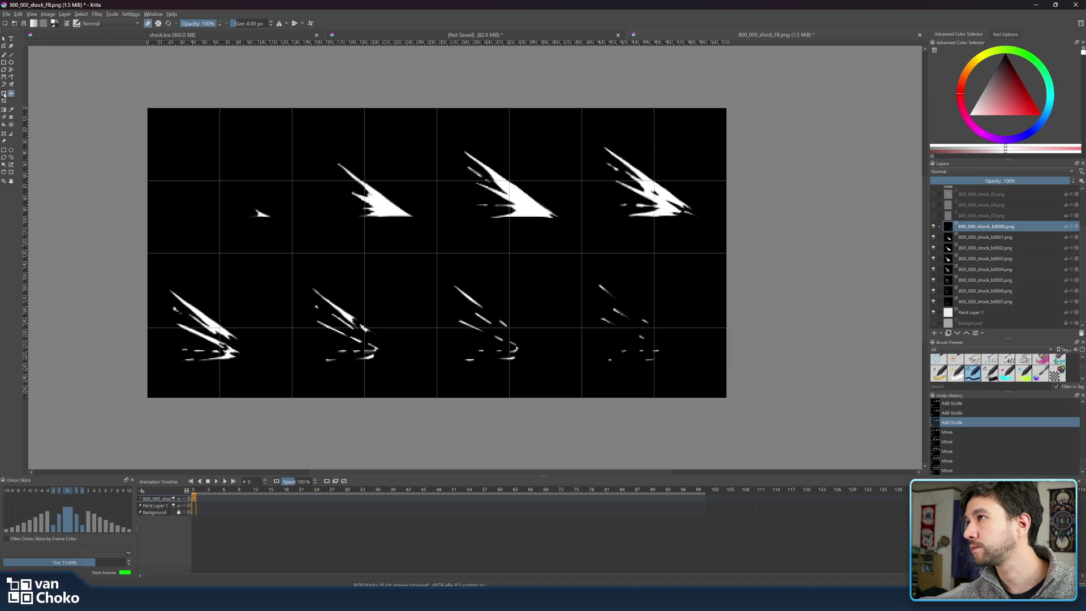
pyautogui.click(48, 14)
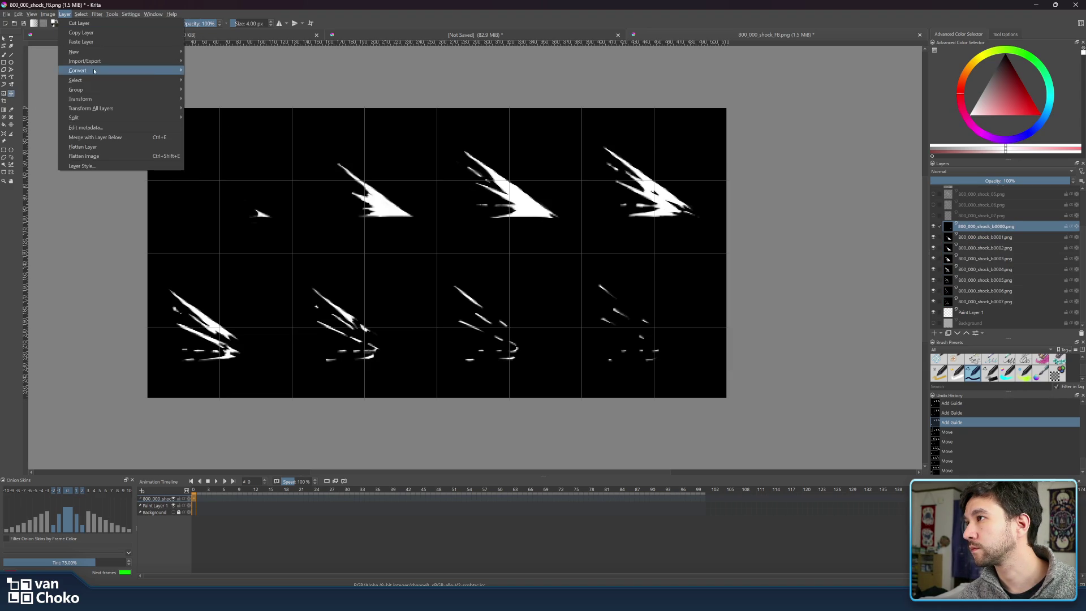
pyautogui.moveTo(169, 99)
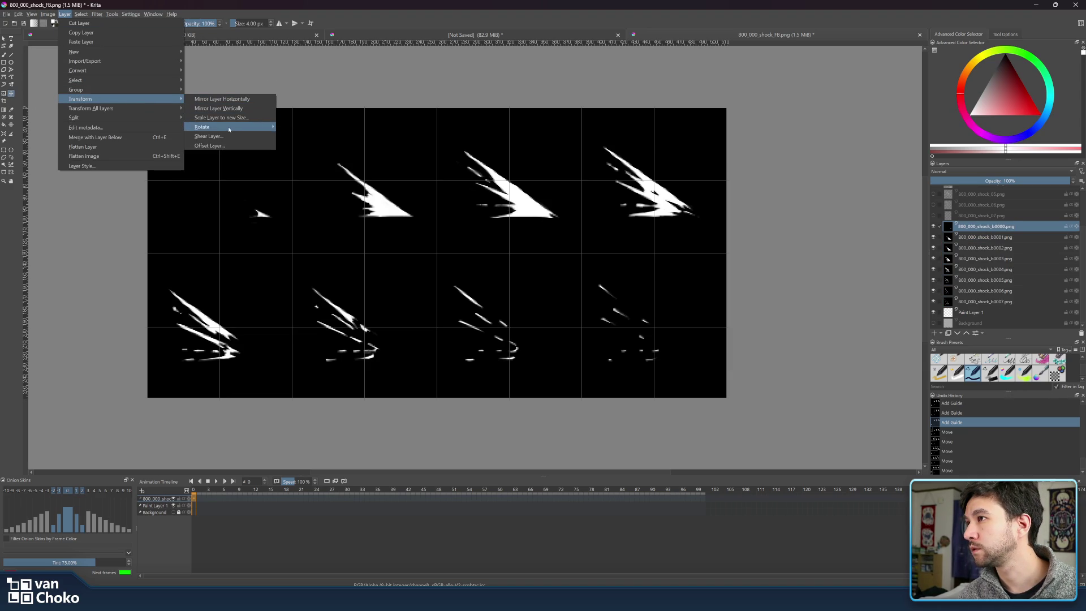
pyautogui.moveTo(229, 127)
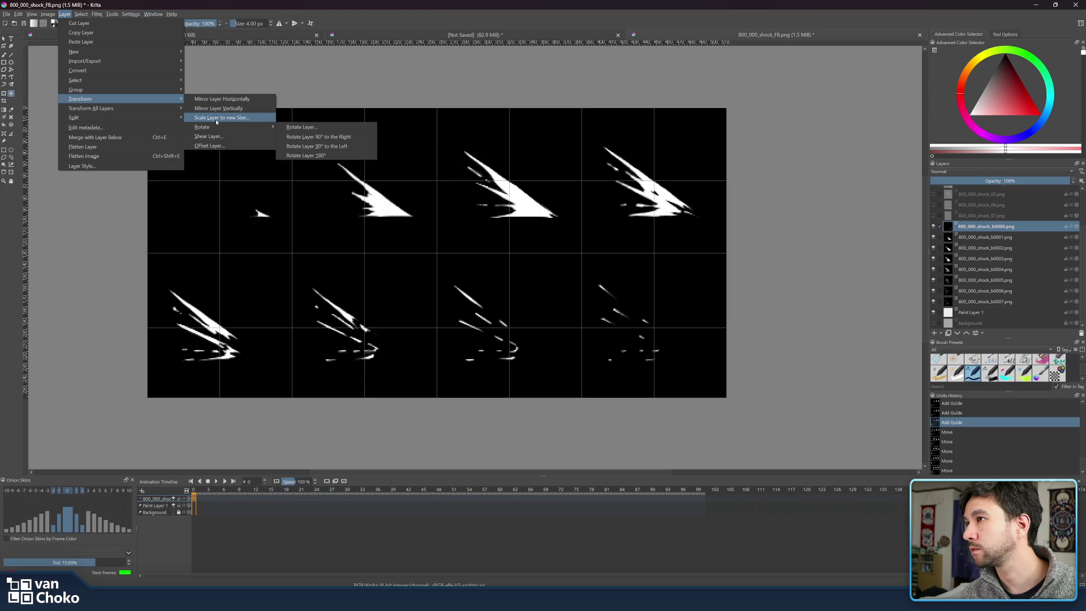
pyautogui.click(217, 120)
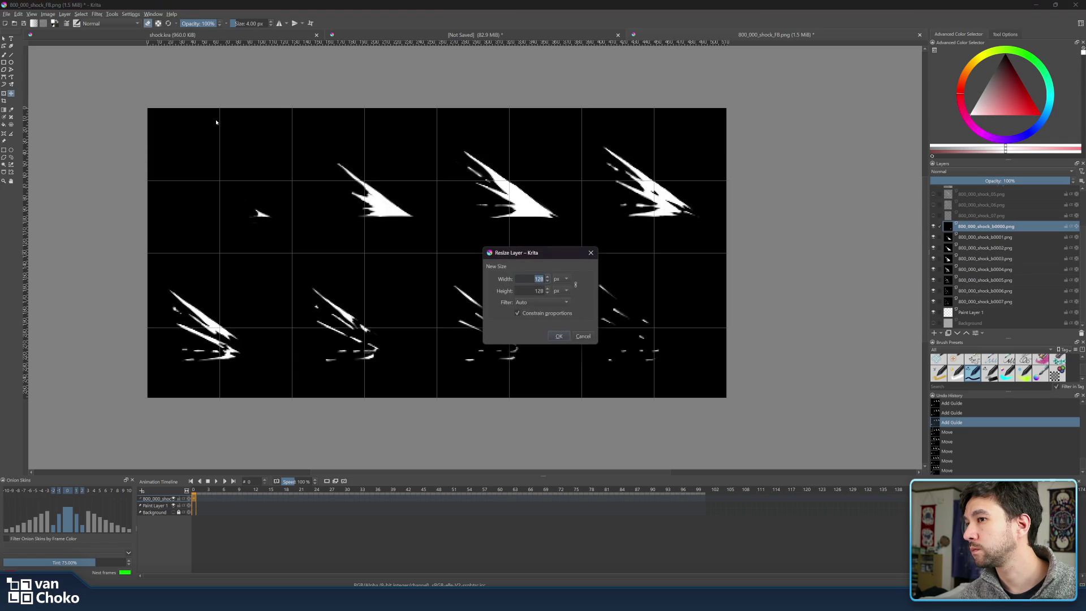
pyautogui.click(590, 255)
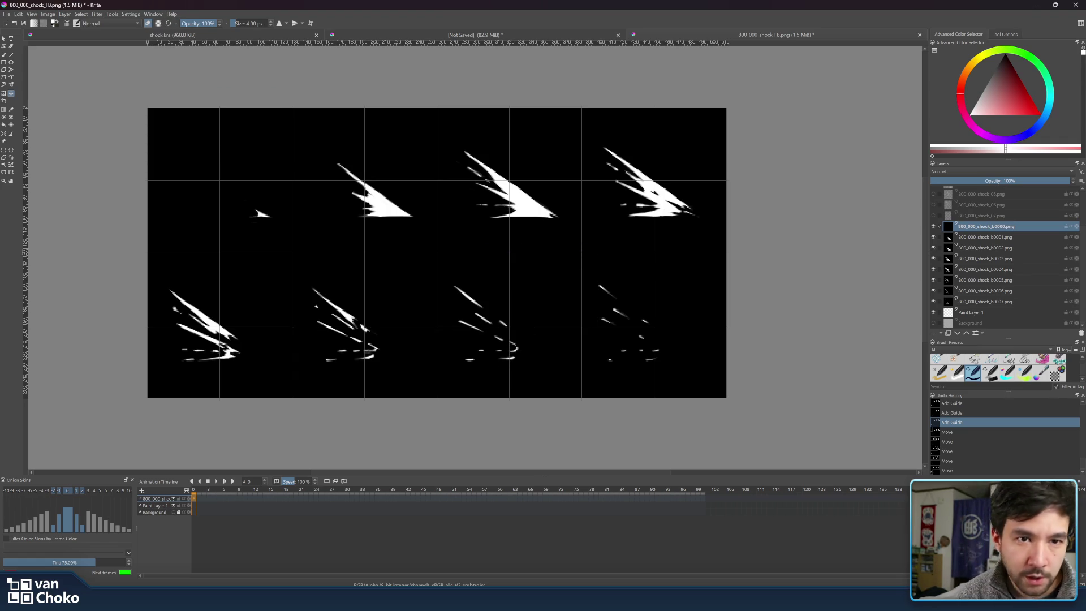